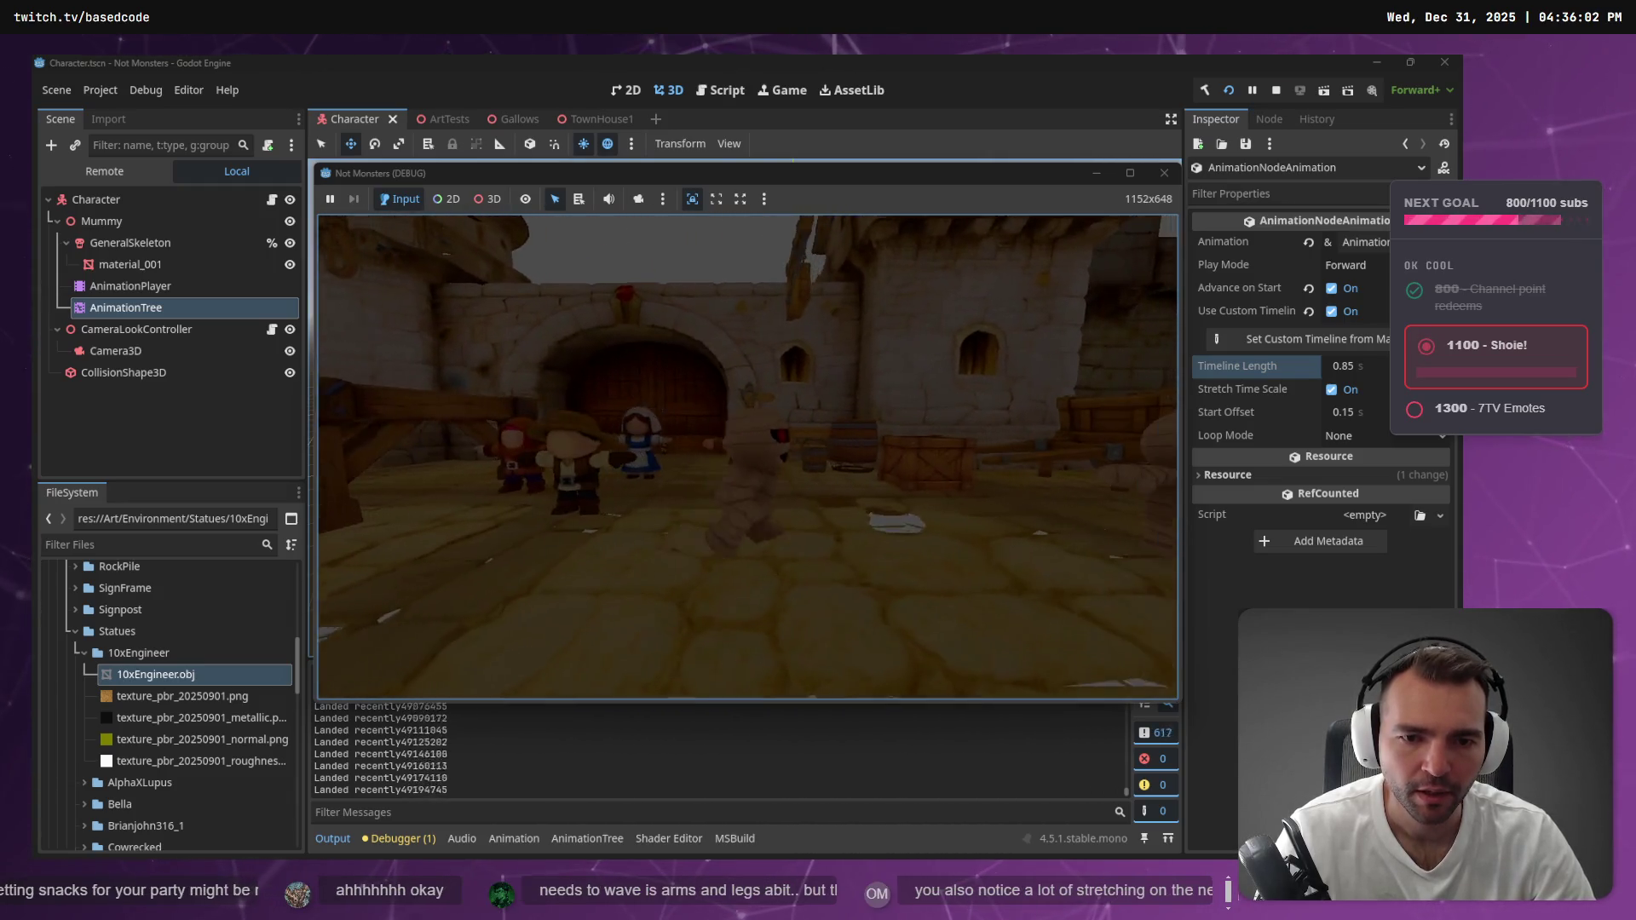
Stop the game test with F8, returning to the Character scene in the 3D viewport
key("F8")
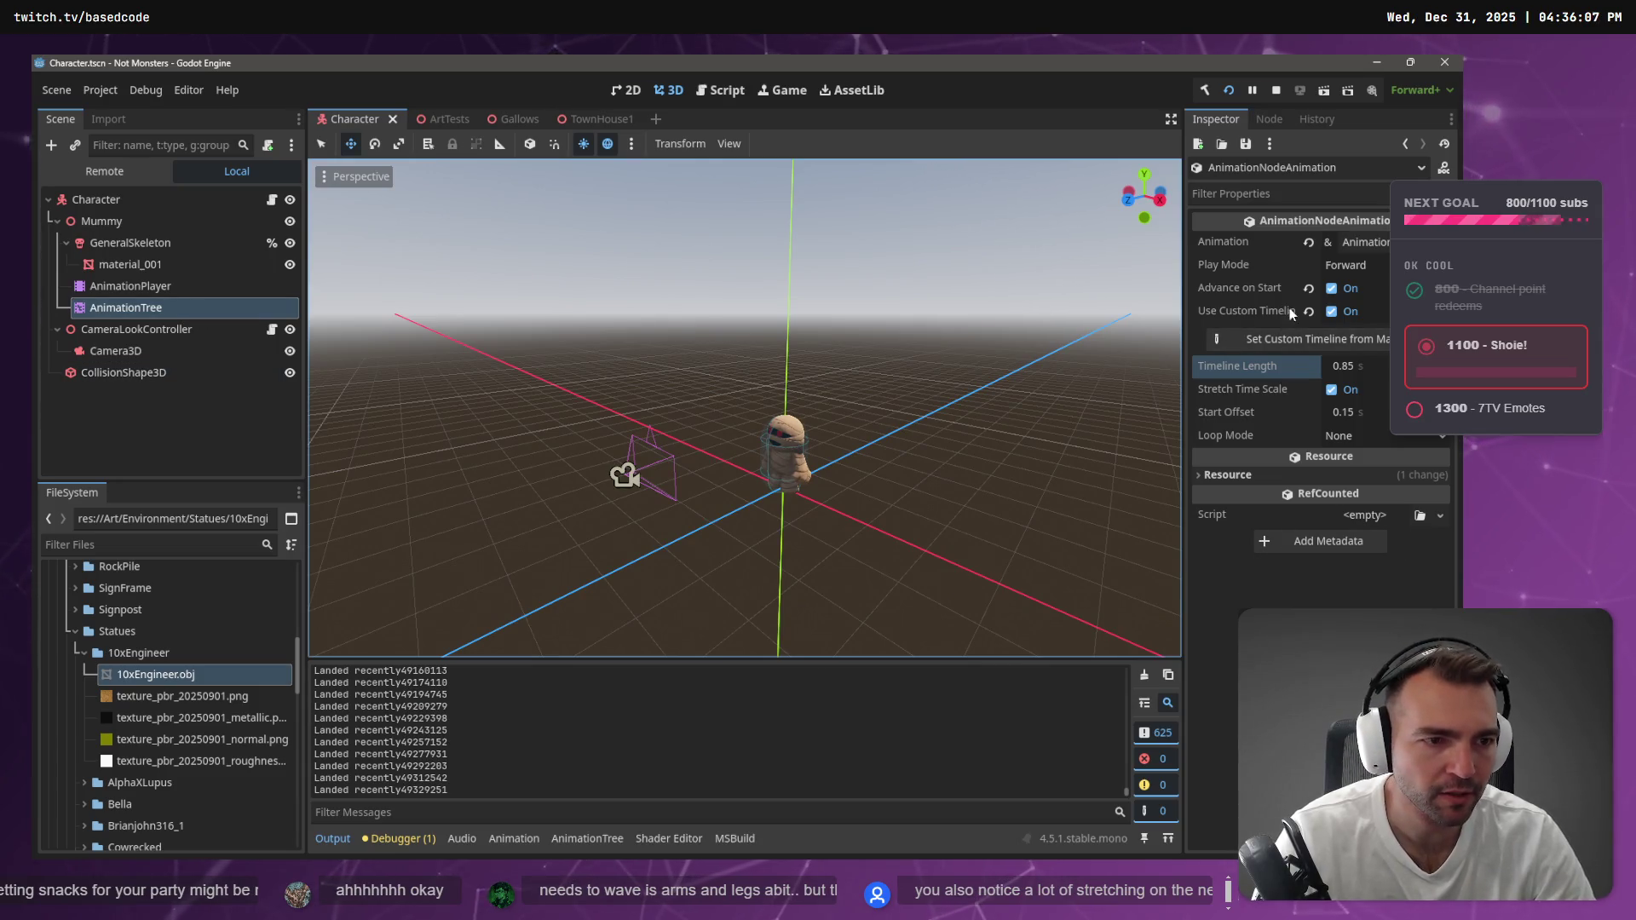
Set the Jump state's timeline length to 0.9 in the AnimationTree and run the game
left_click(179, 307)
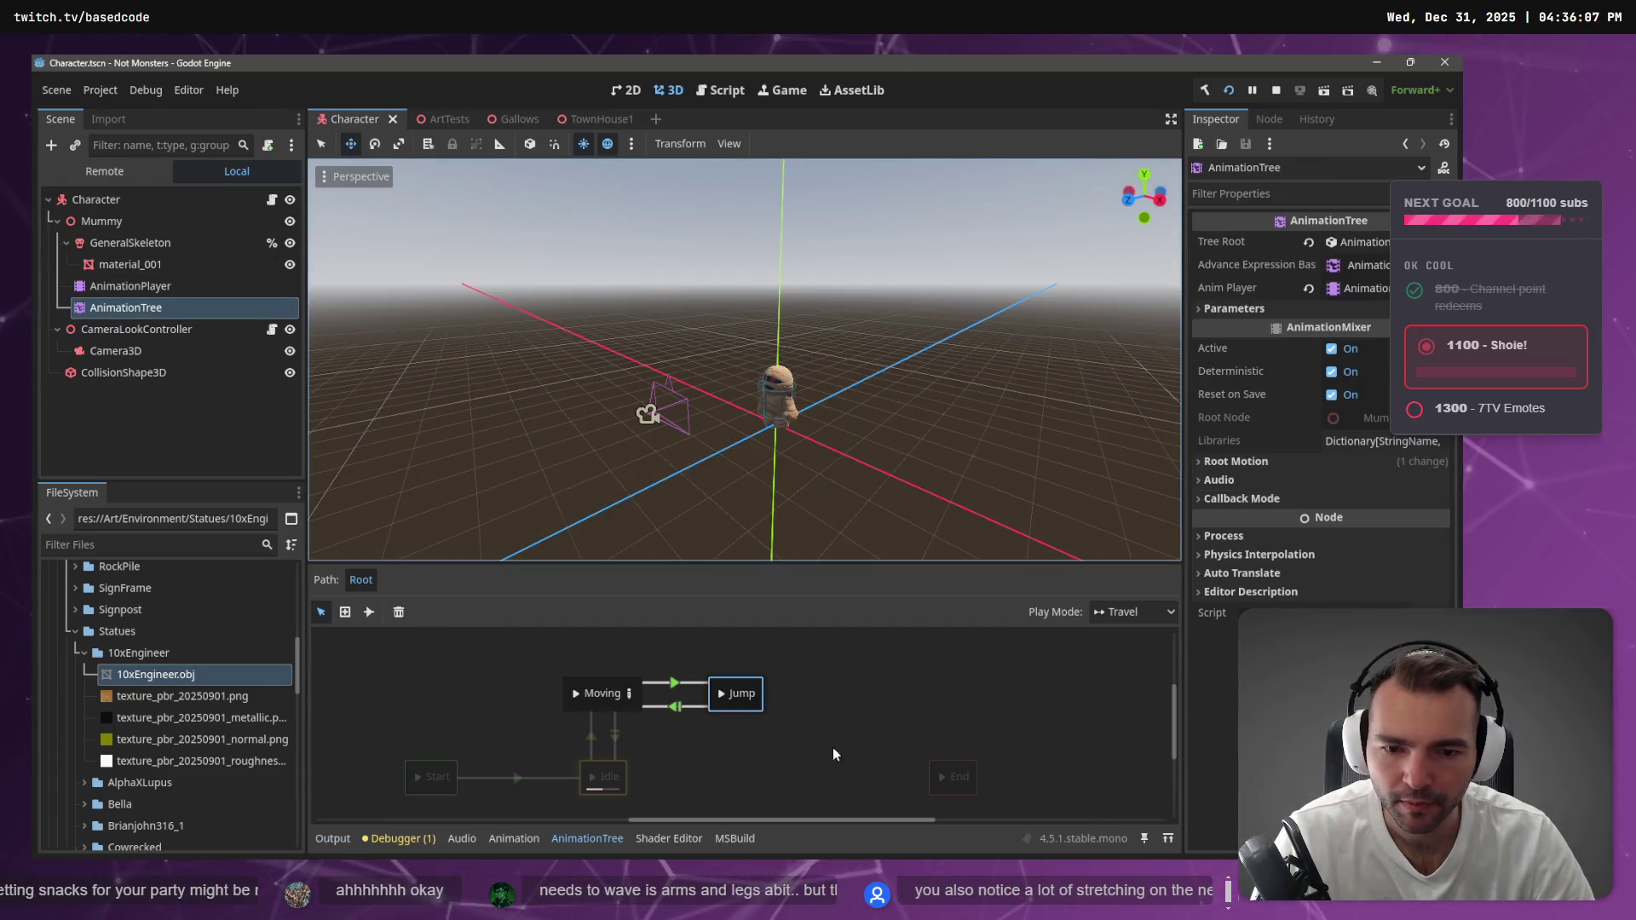
left_click(743, 687)
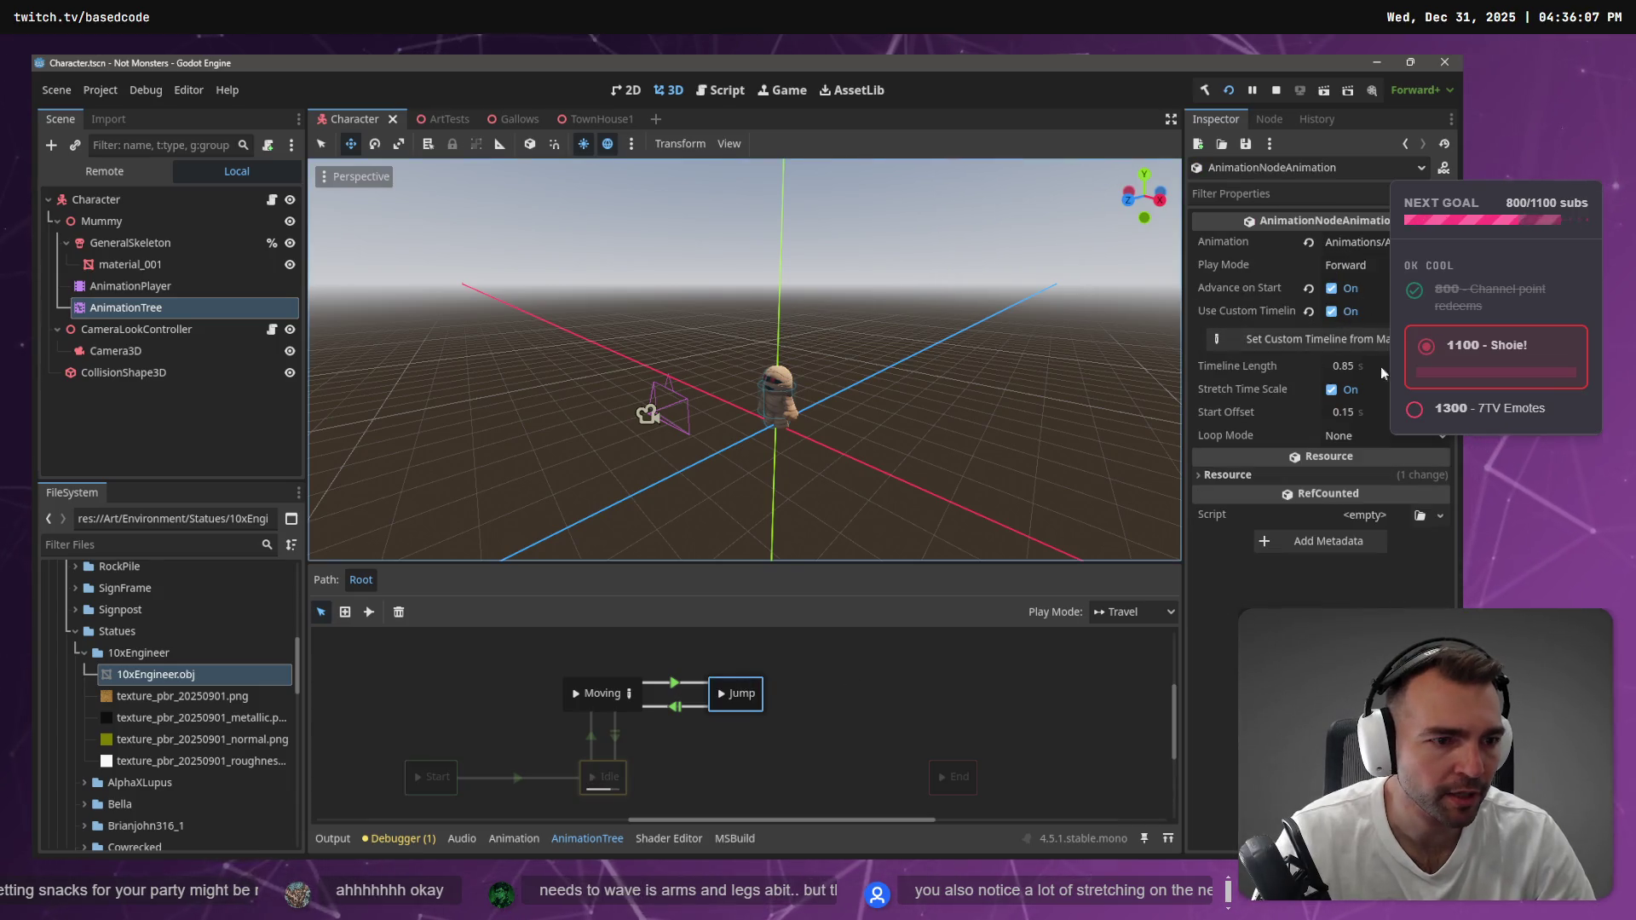
left_click(1357, 366)
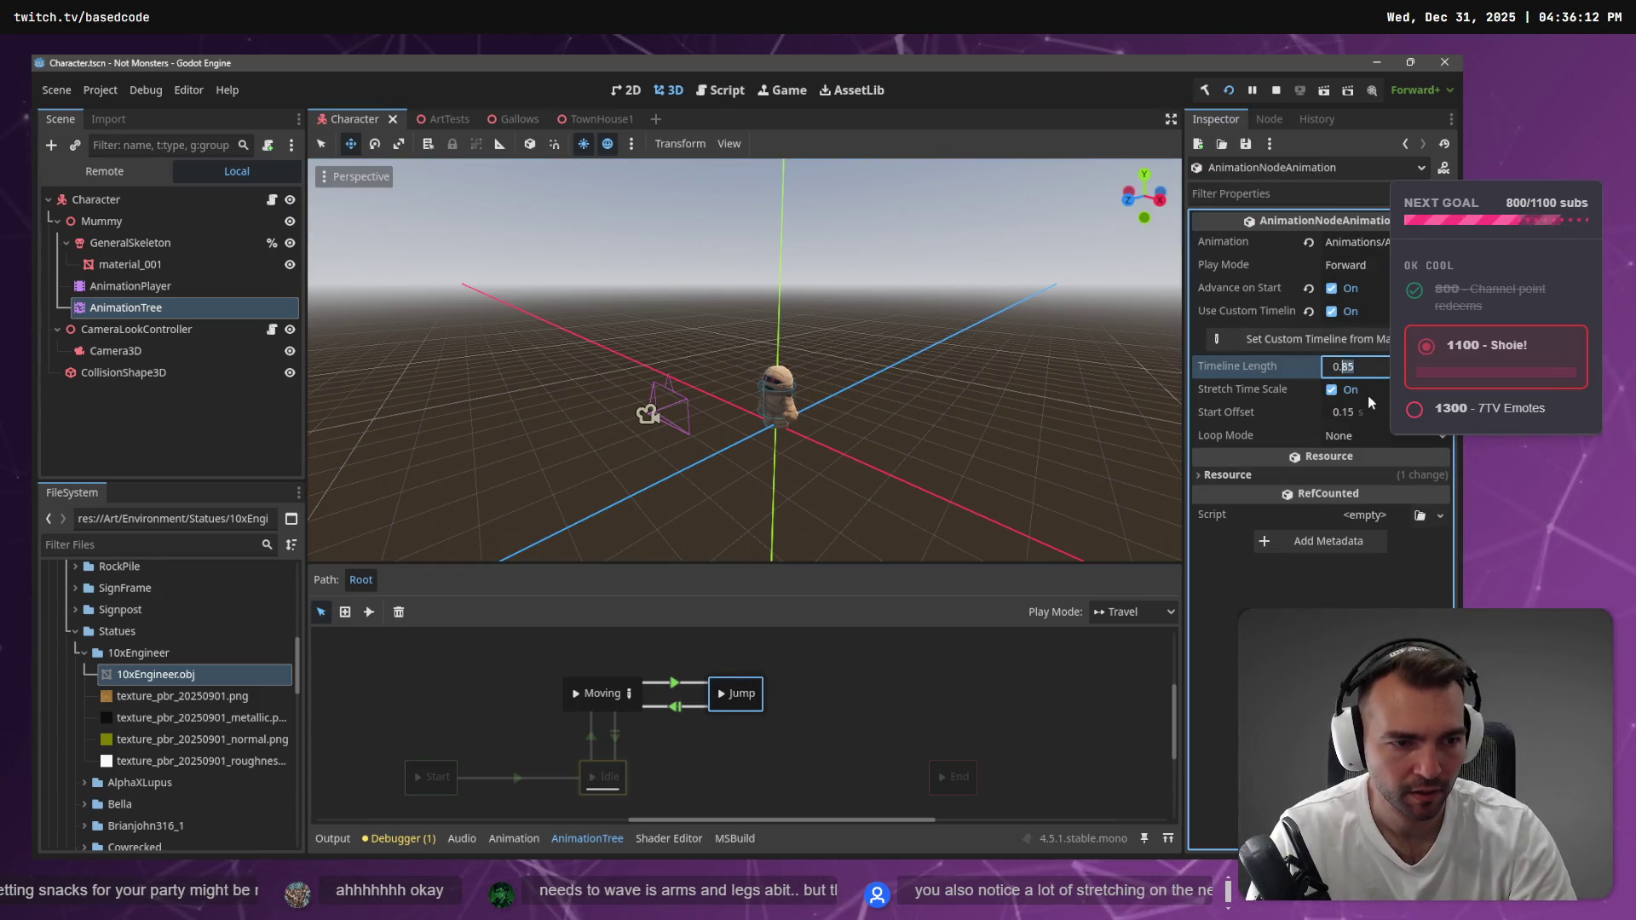
type("9")
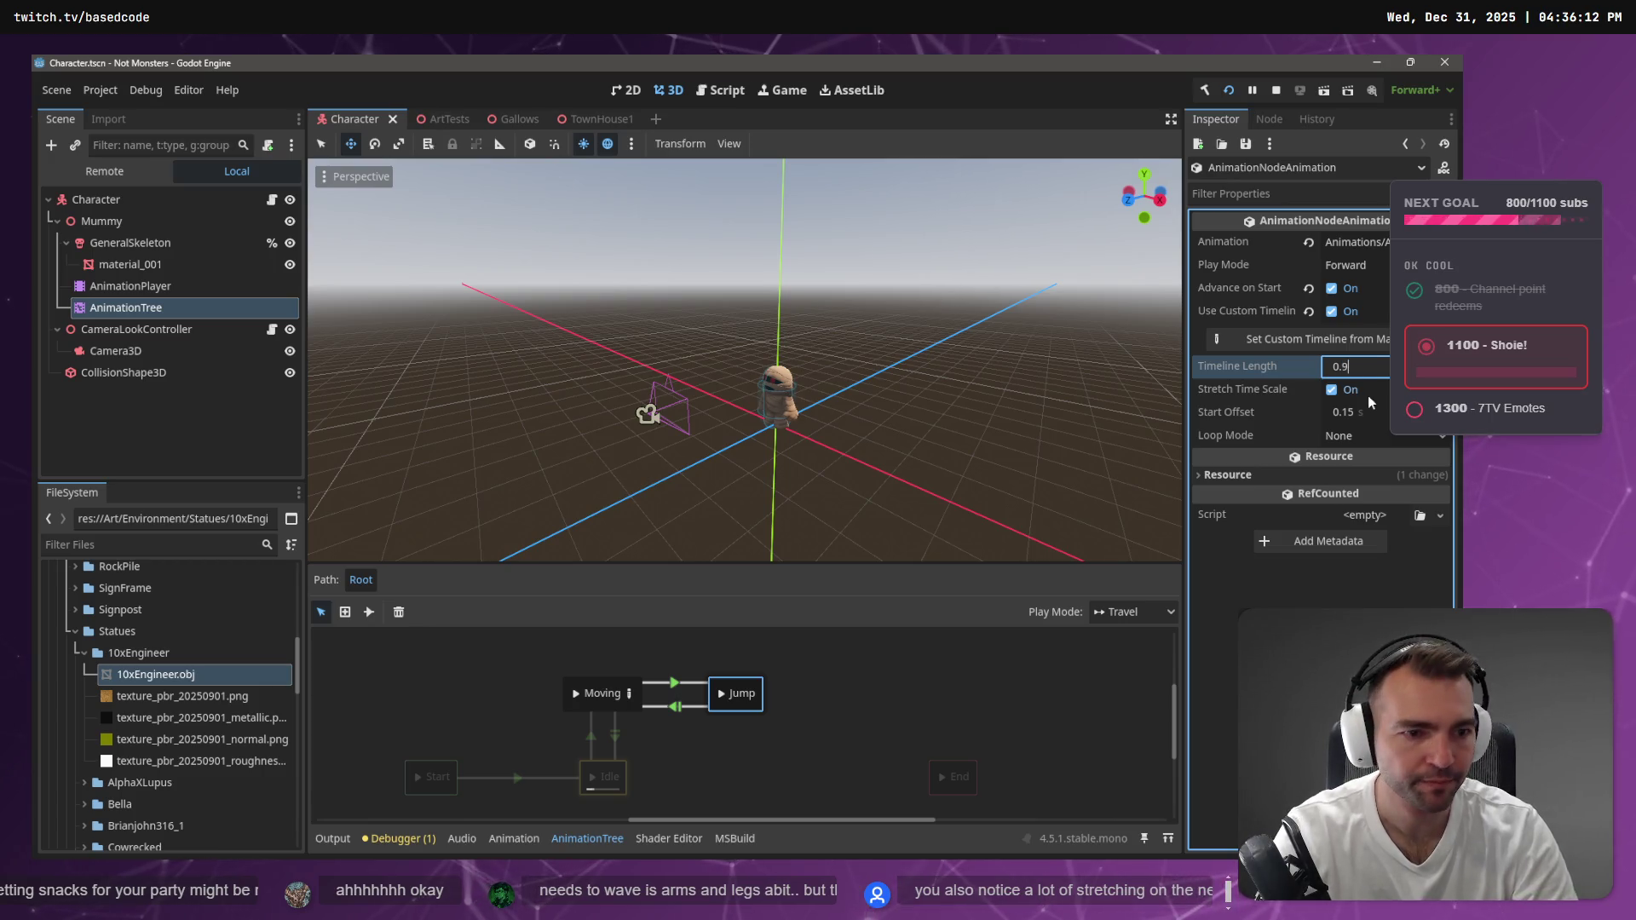
key("F5")
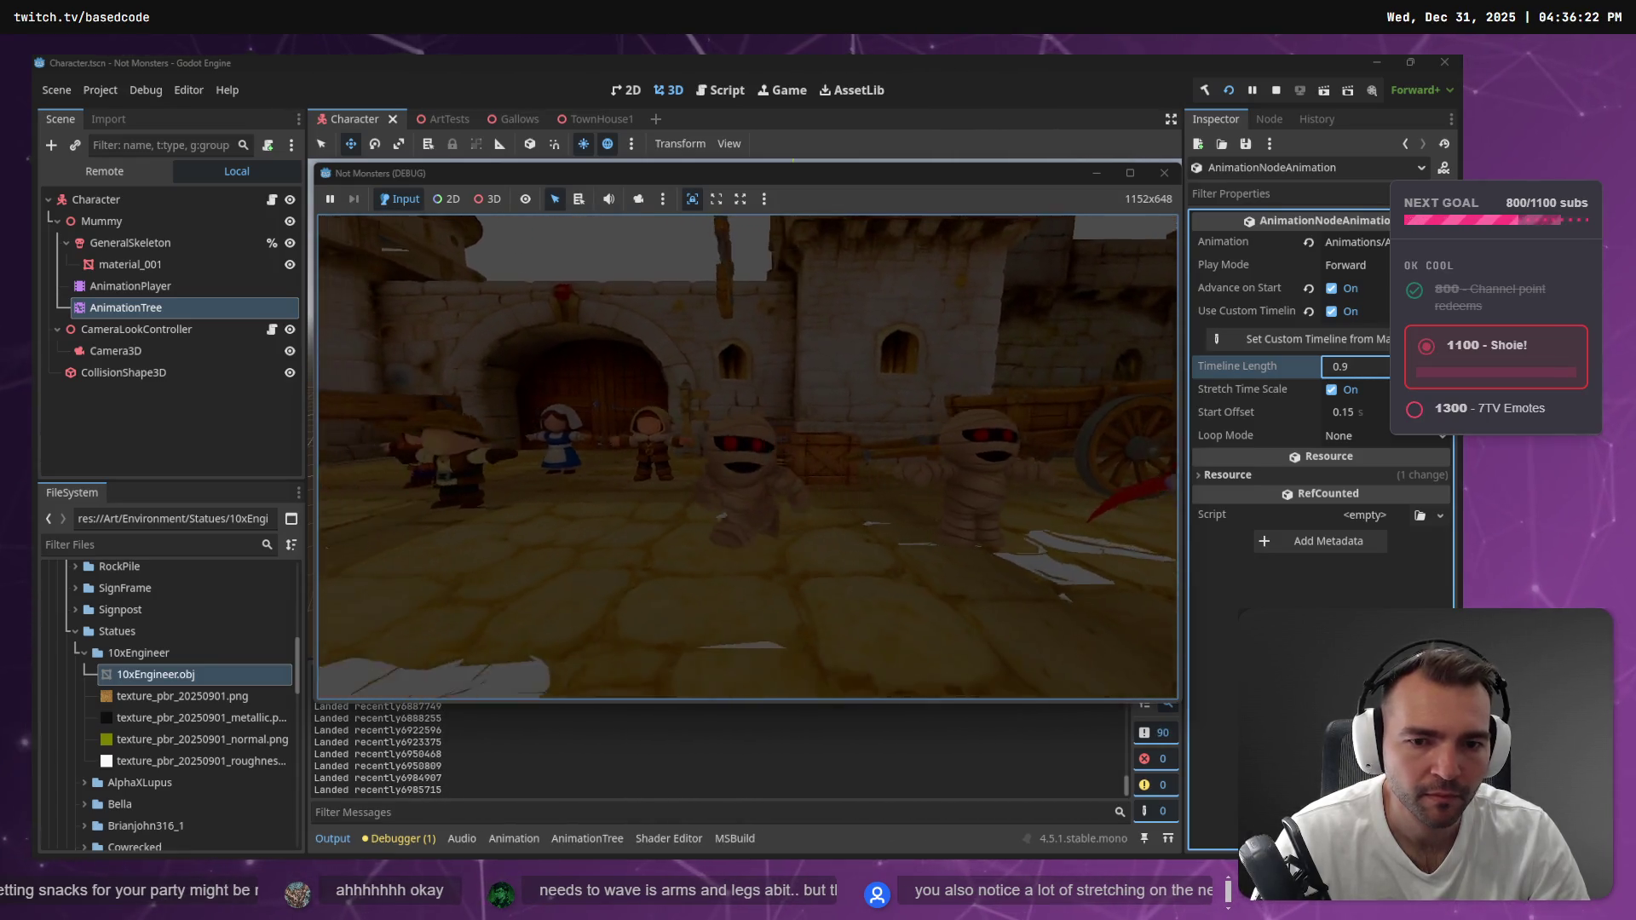
Stop the game, confirm a 1.0 s Jump timeline length, playtest it, then stop again
key("F8")
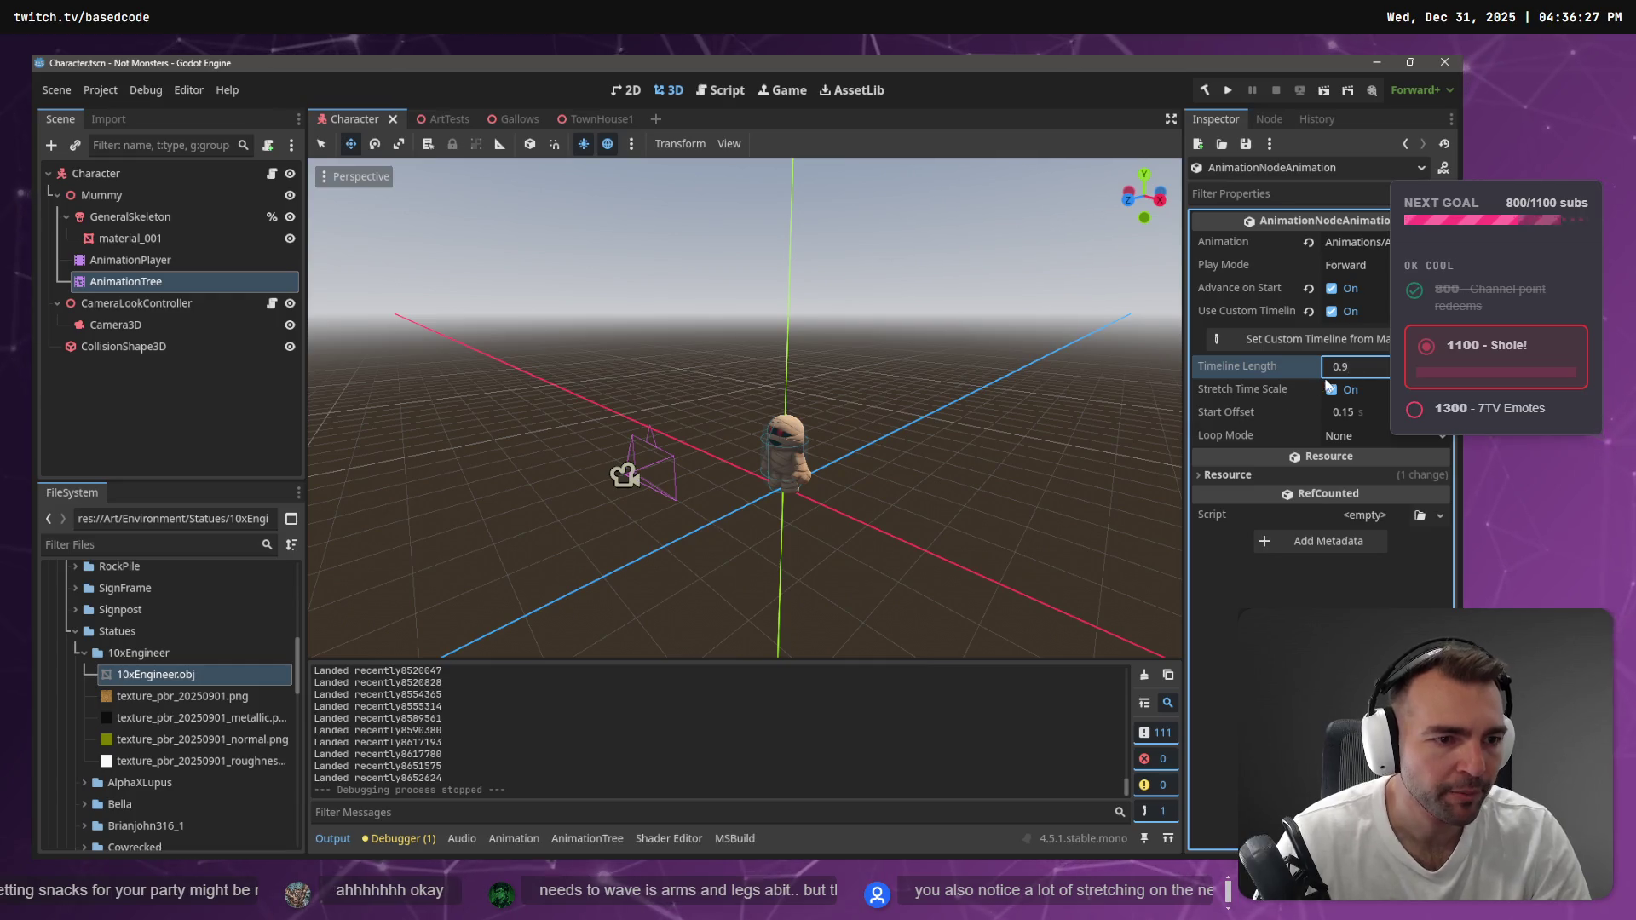
type("1")
key("Return")
key("F5")
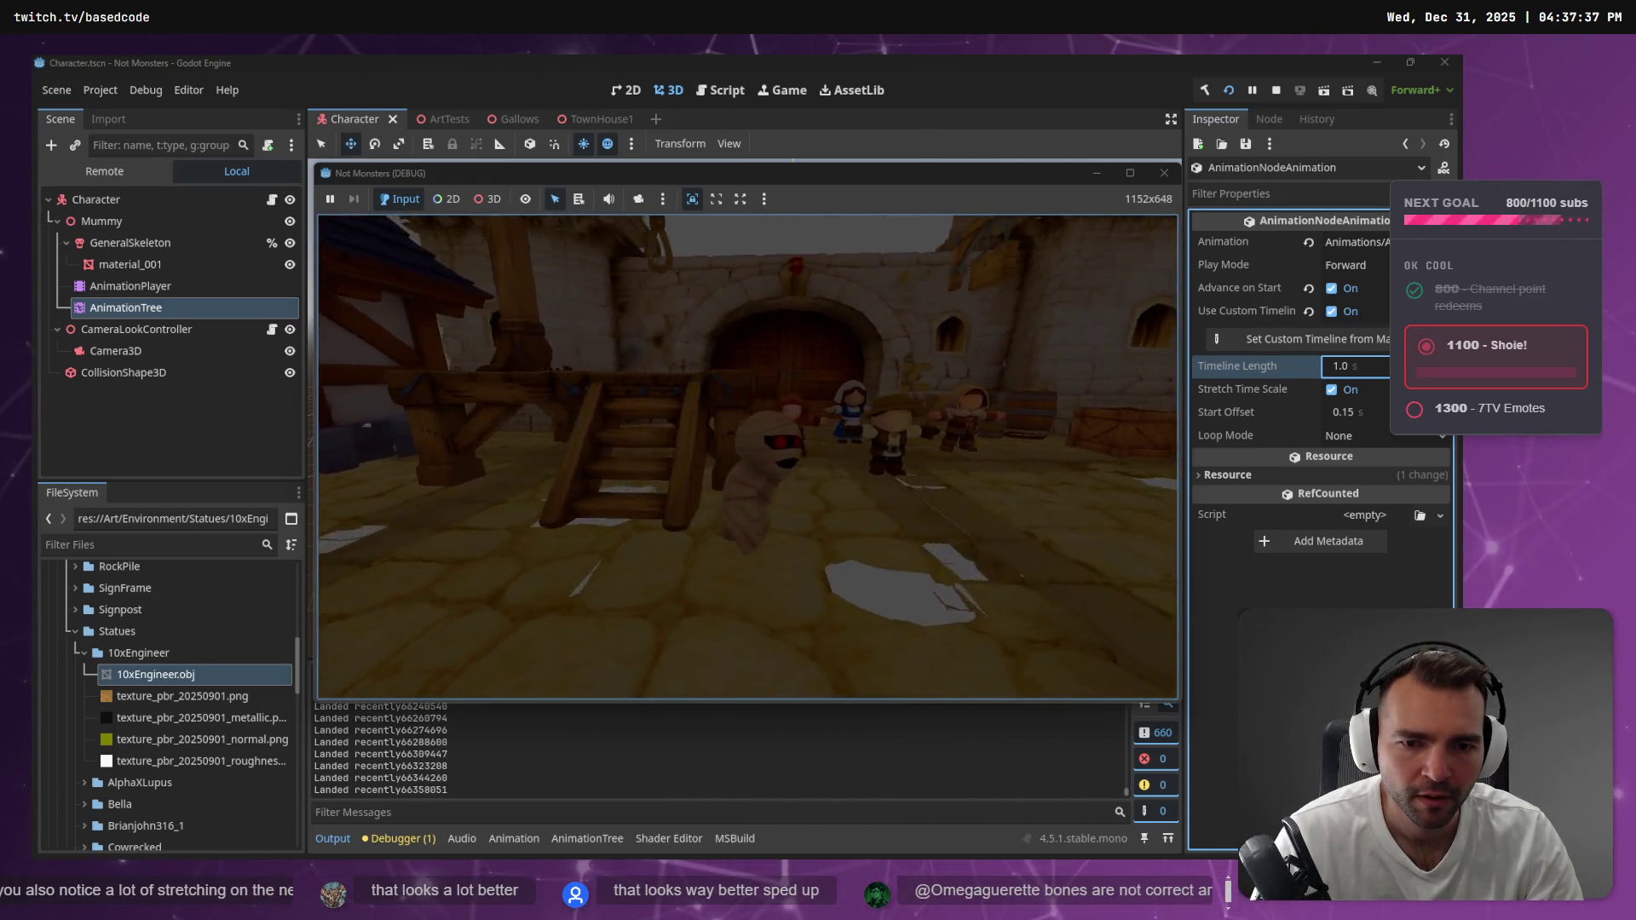
key("F8")
Highlight the usages of _lastGroundVelocity and _targetVelocity in ApplyRootMotion
key("alt+Tab")
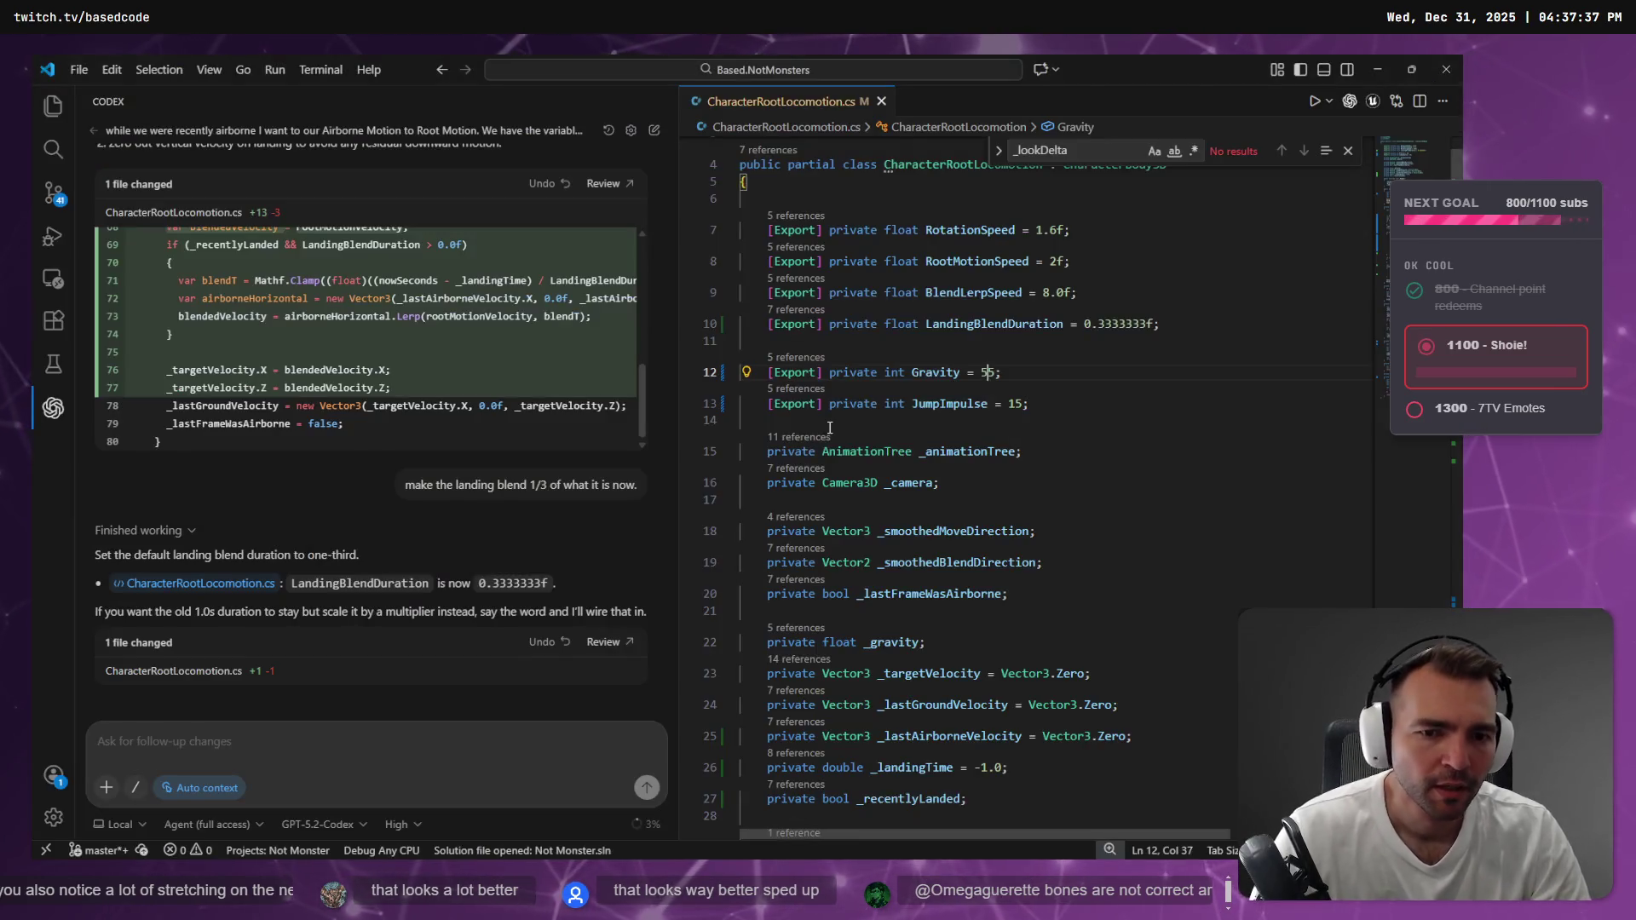
scroll(830, 428, "down", 15)
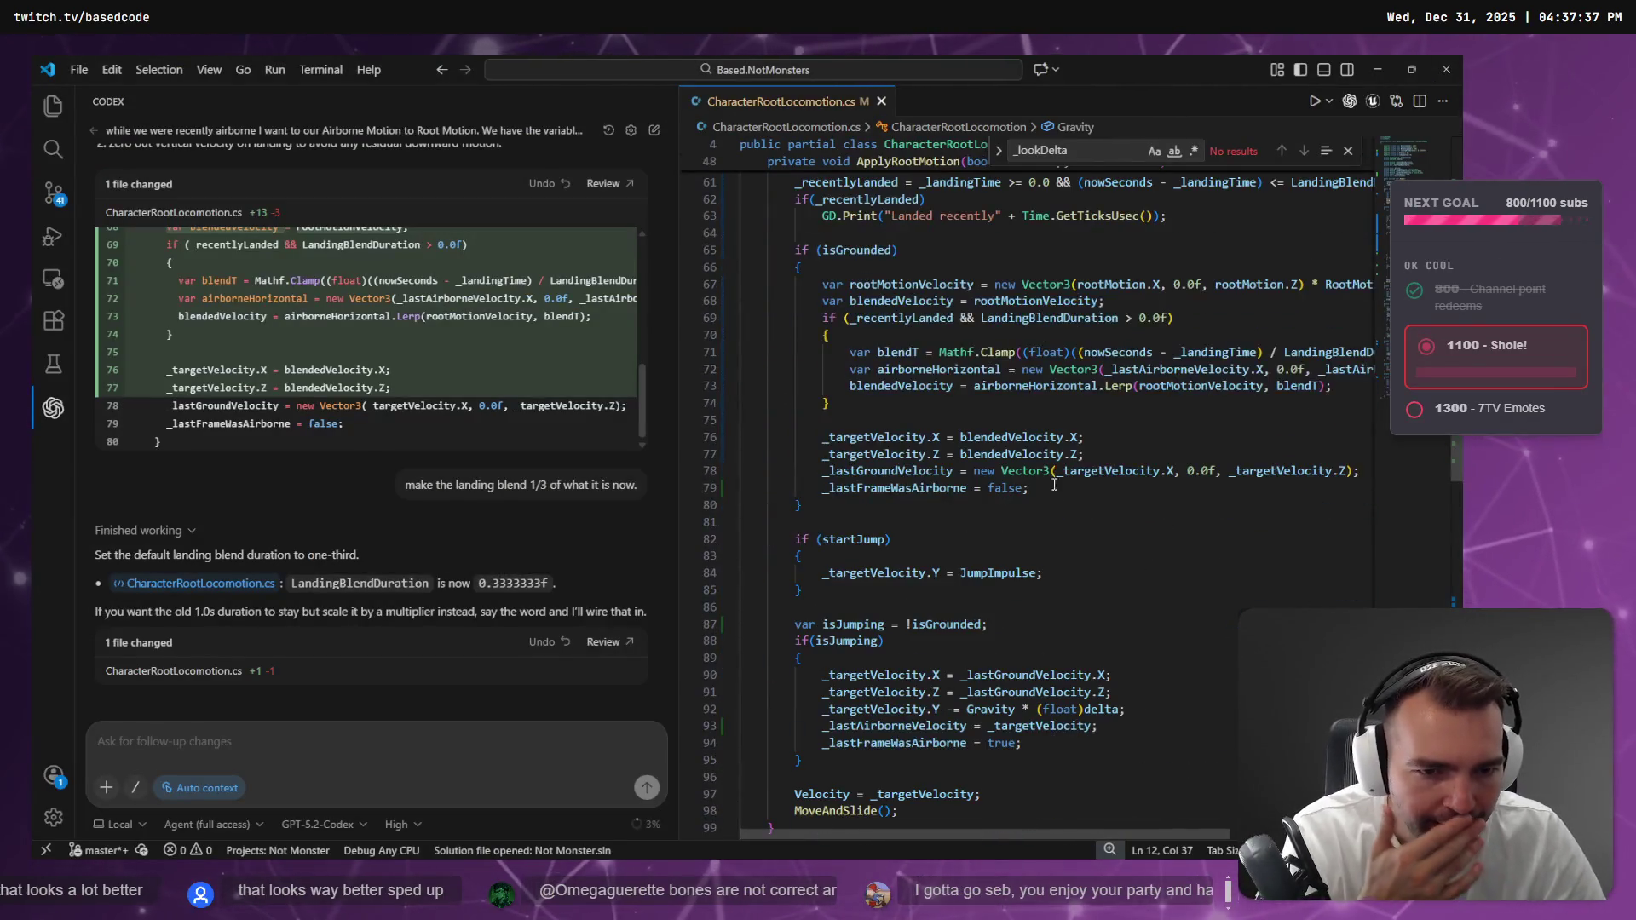
left_click(871, 470)
scroll(899, 459, "down", 3)
left_click(928, 645)
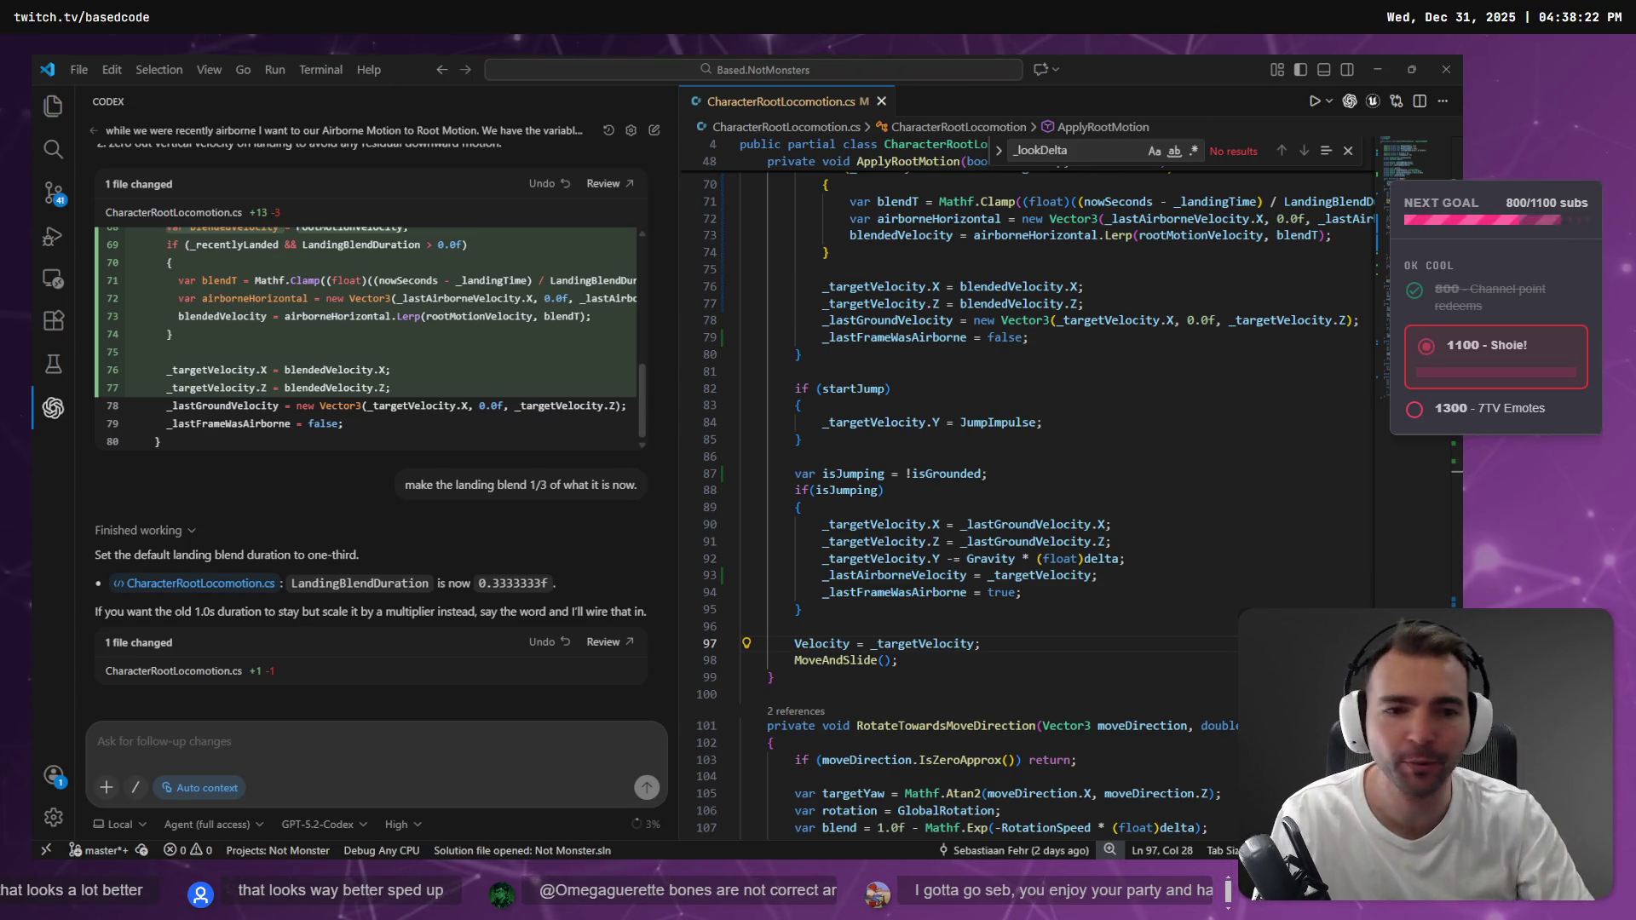
key("alt+Tab")
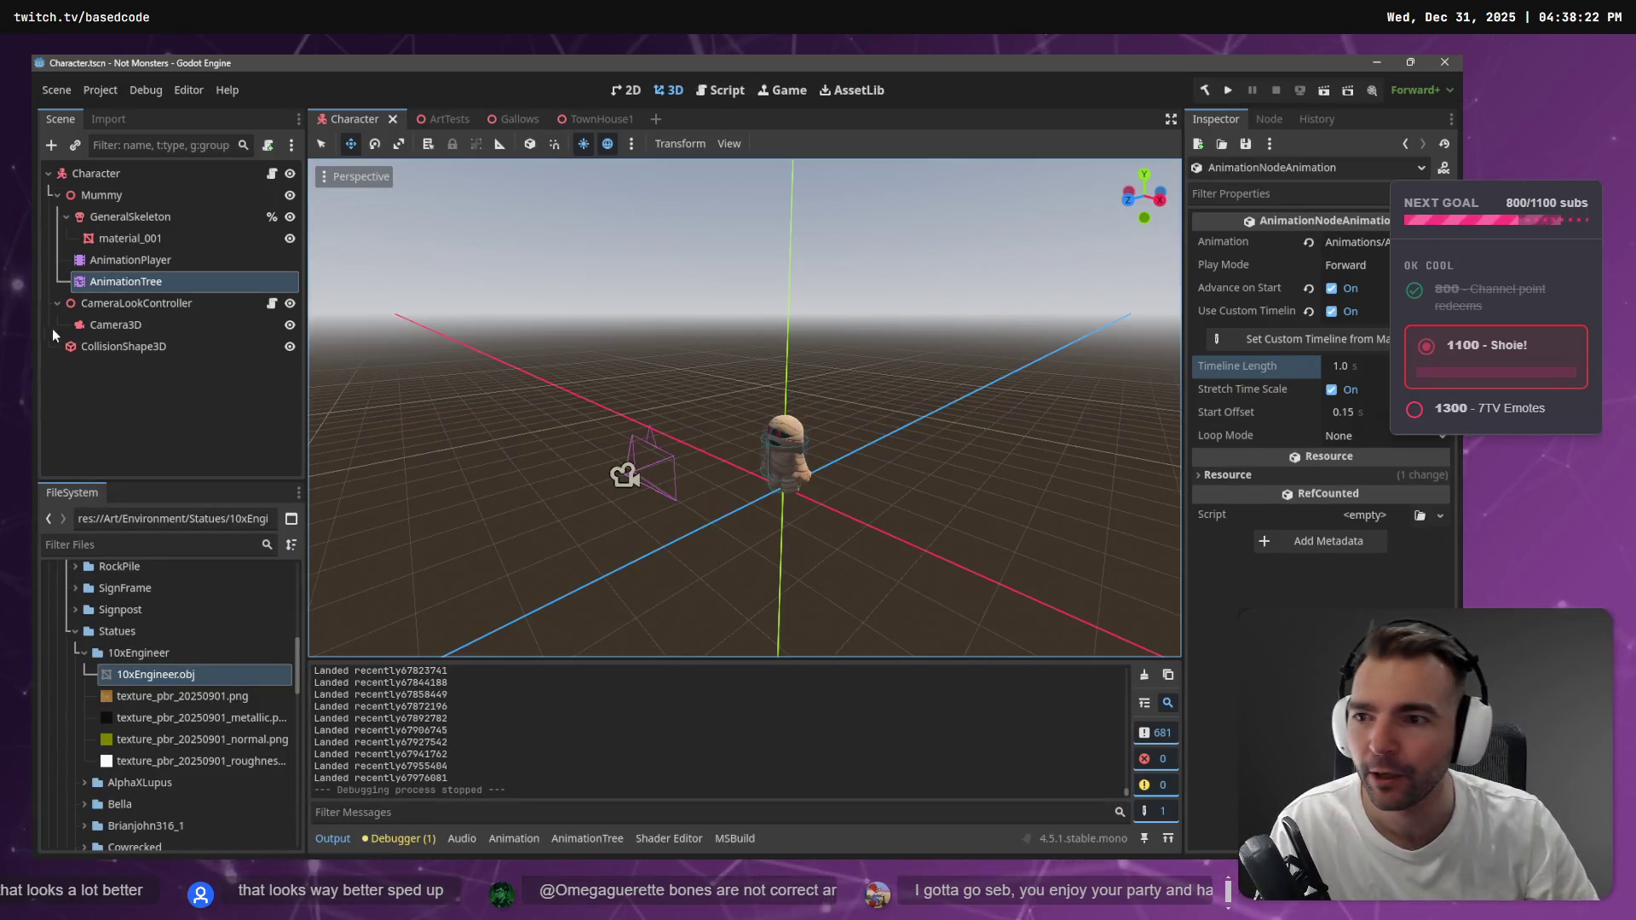
Open the ArtTests scene and fly the camera close to the goggled statue
left_click(445, 119)
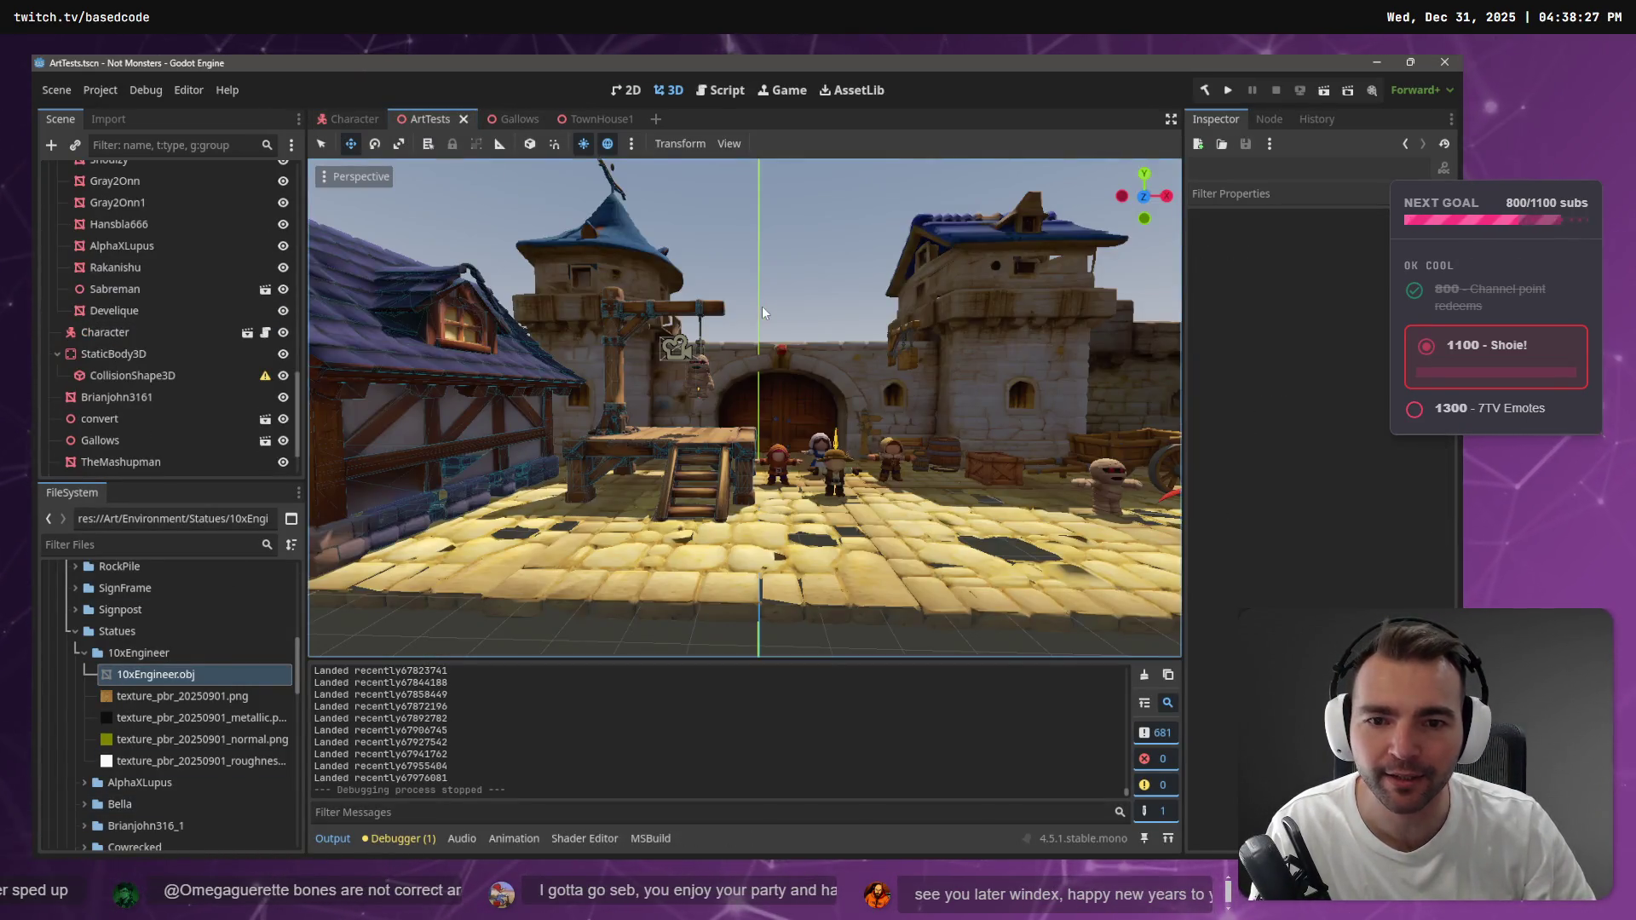
key("w")
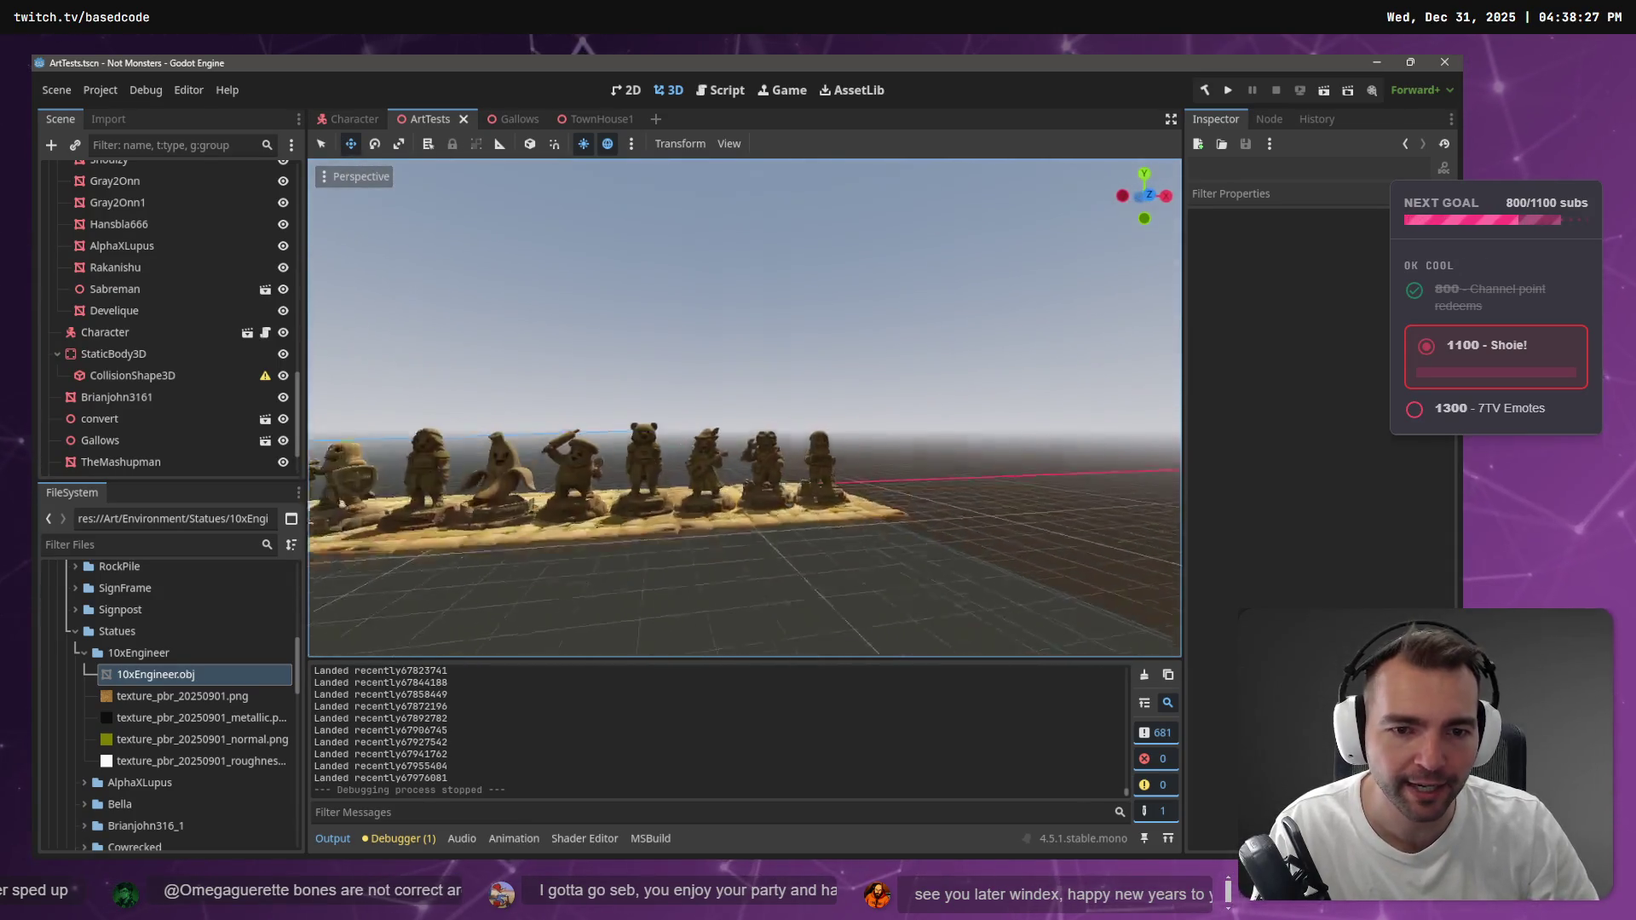
scroll(744, 407, "up", 2)
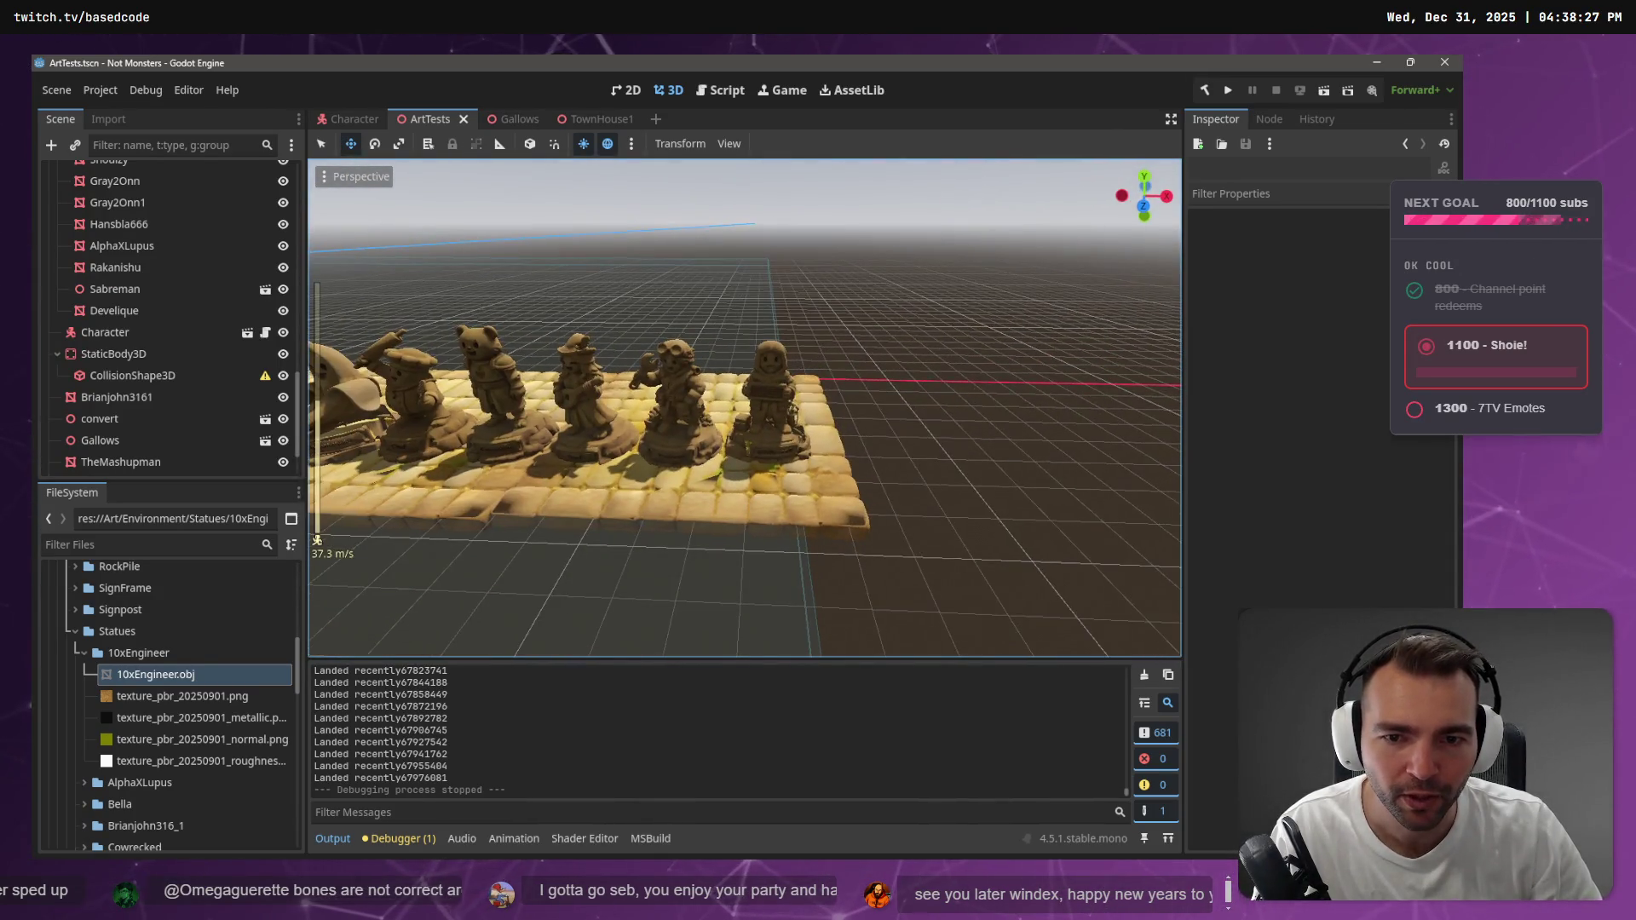
scroll(744, 408, "down", 6)
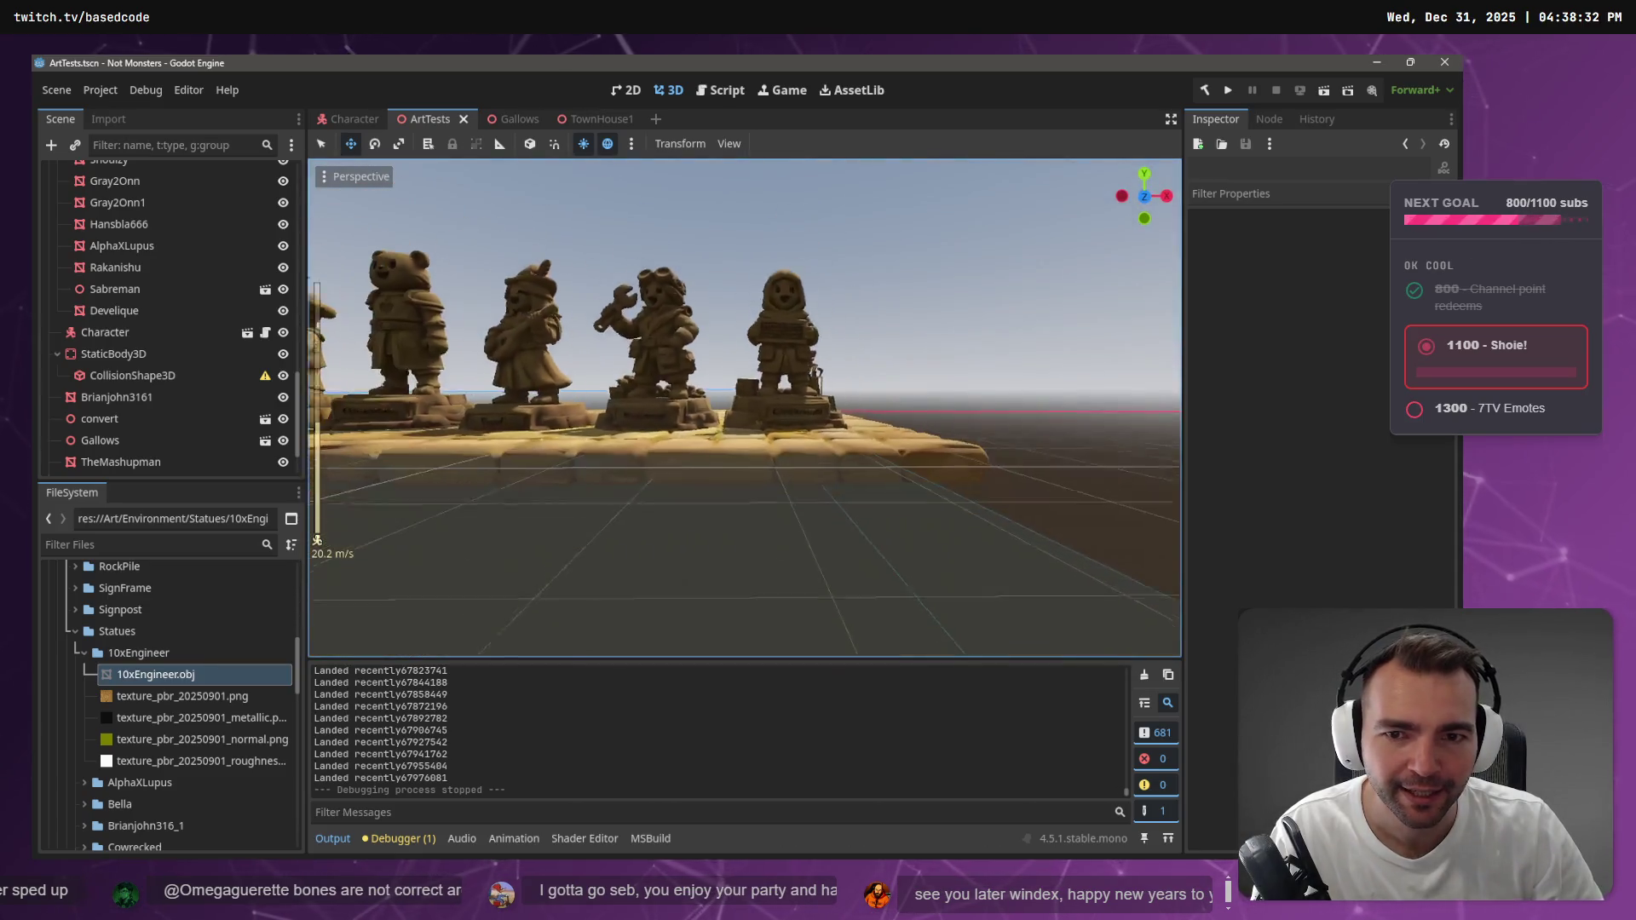
key("w")
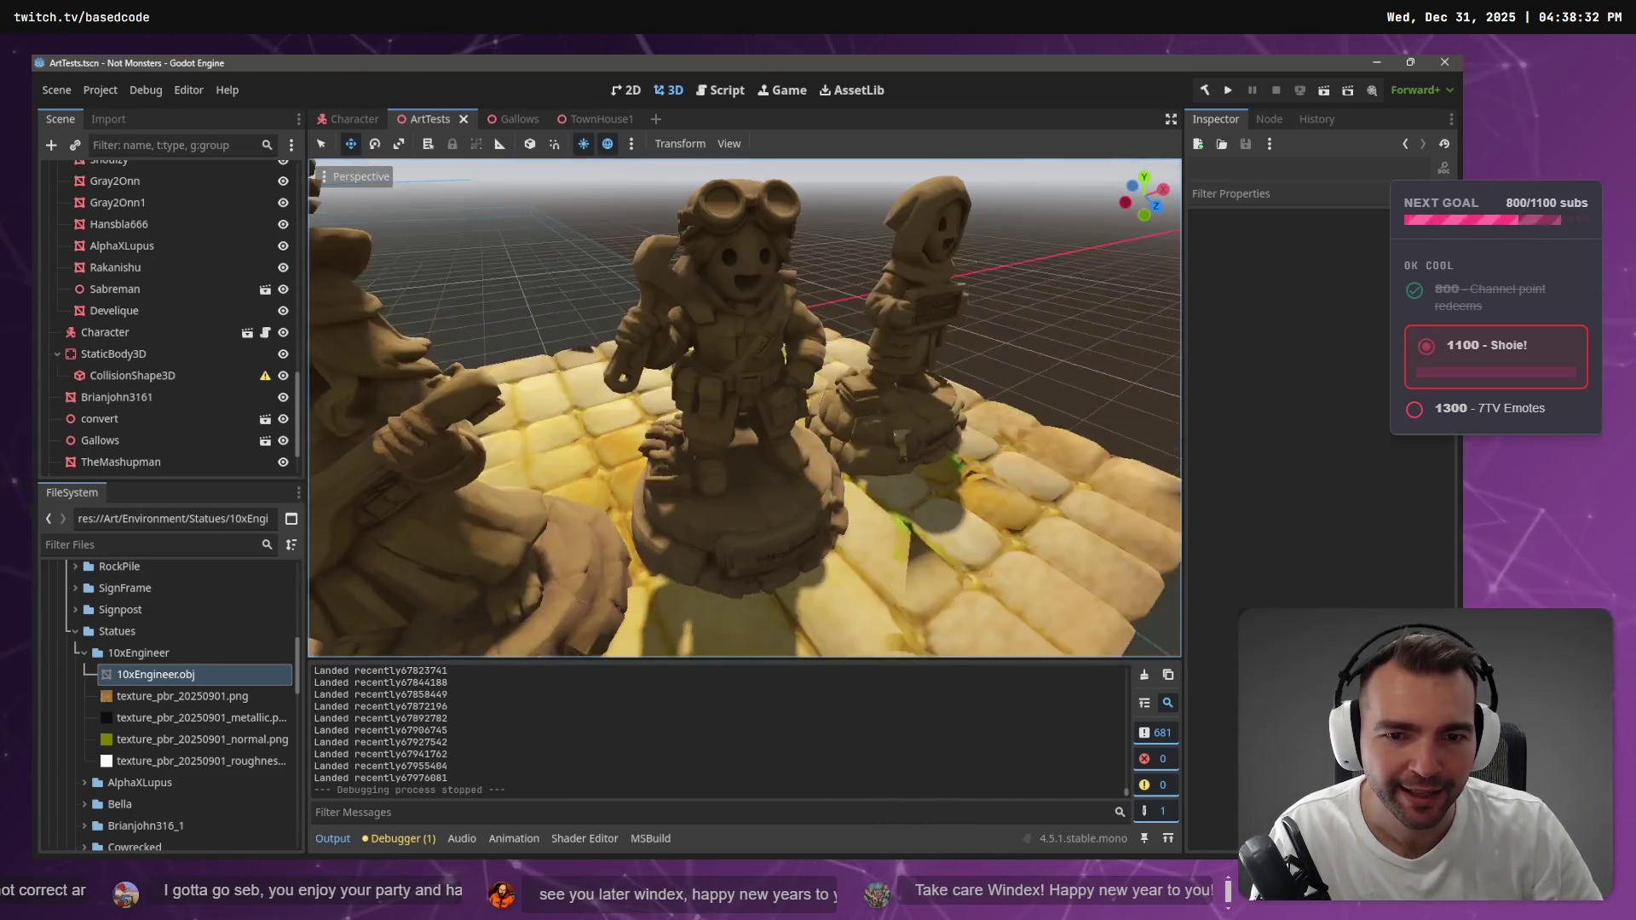
key("s")
Circle the statue row from several angles, then pull back to see the whole row
scroll(744, 407, "down", 4)
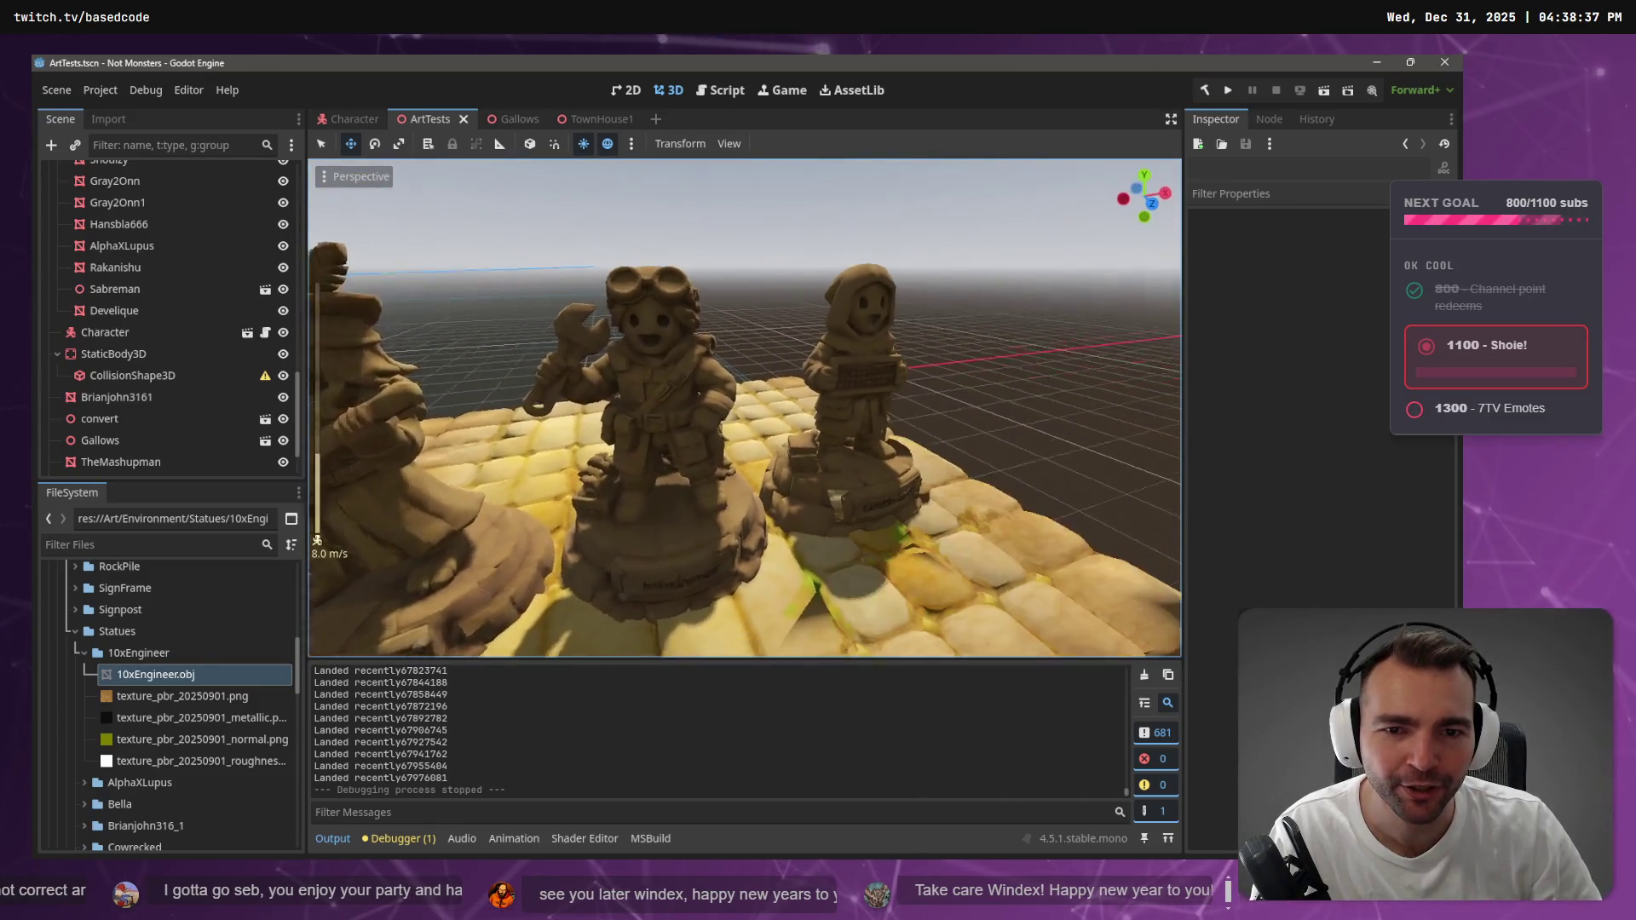
scroll(744, 407, "down", 10)
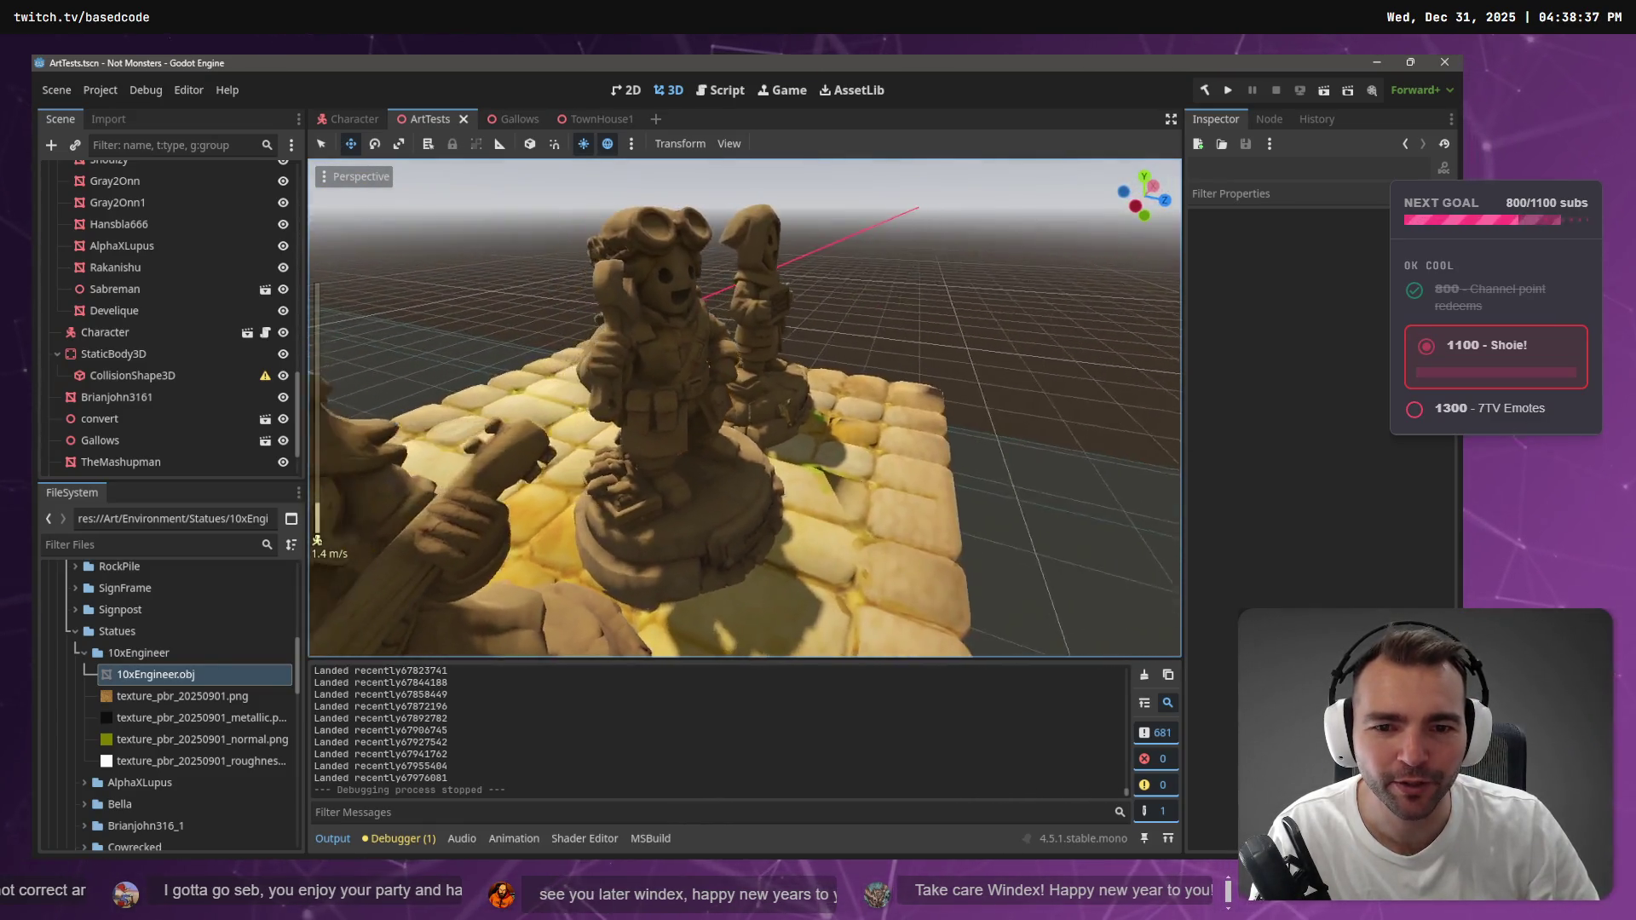
key("s")
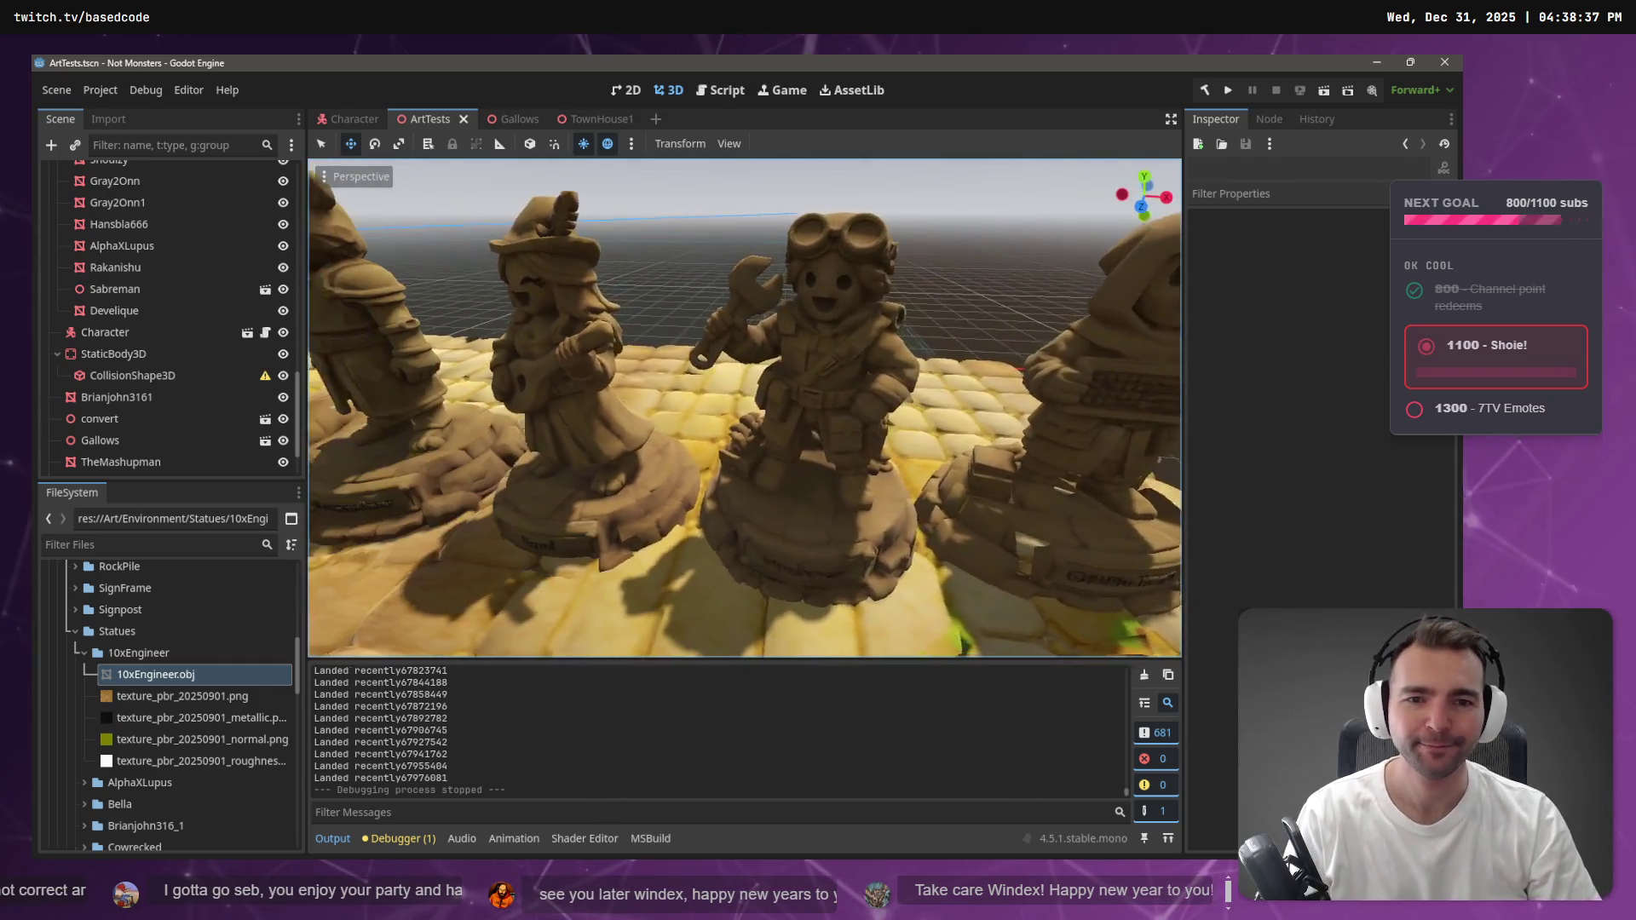
key("a")
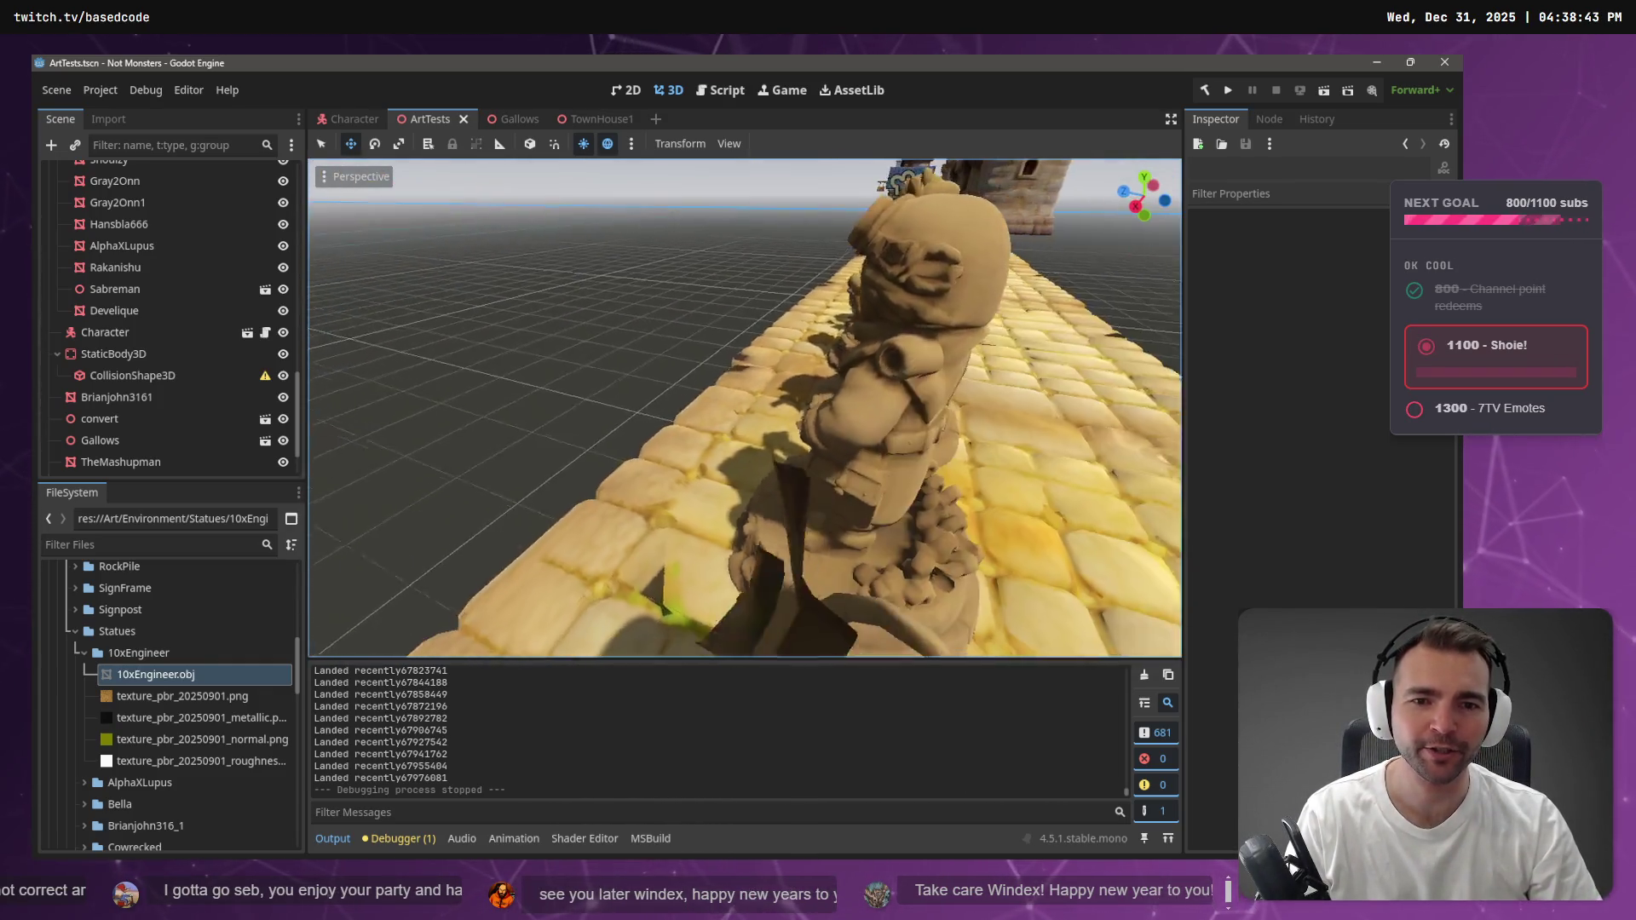
key("d")
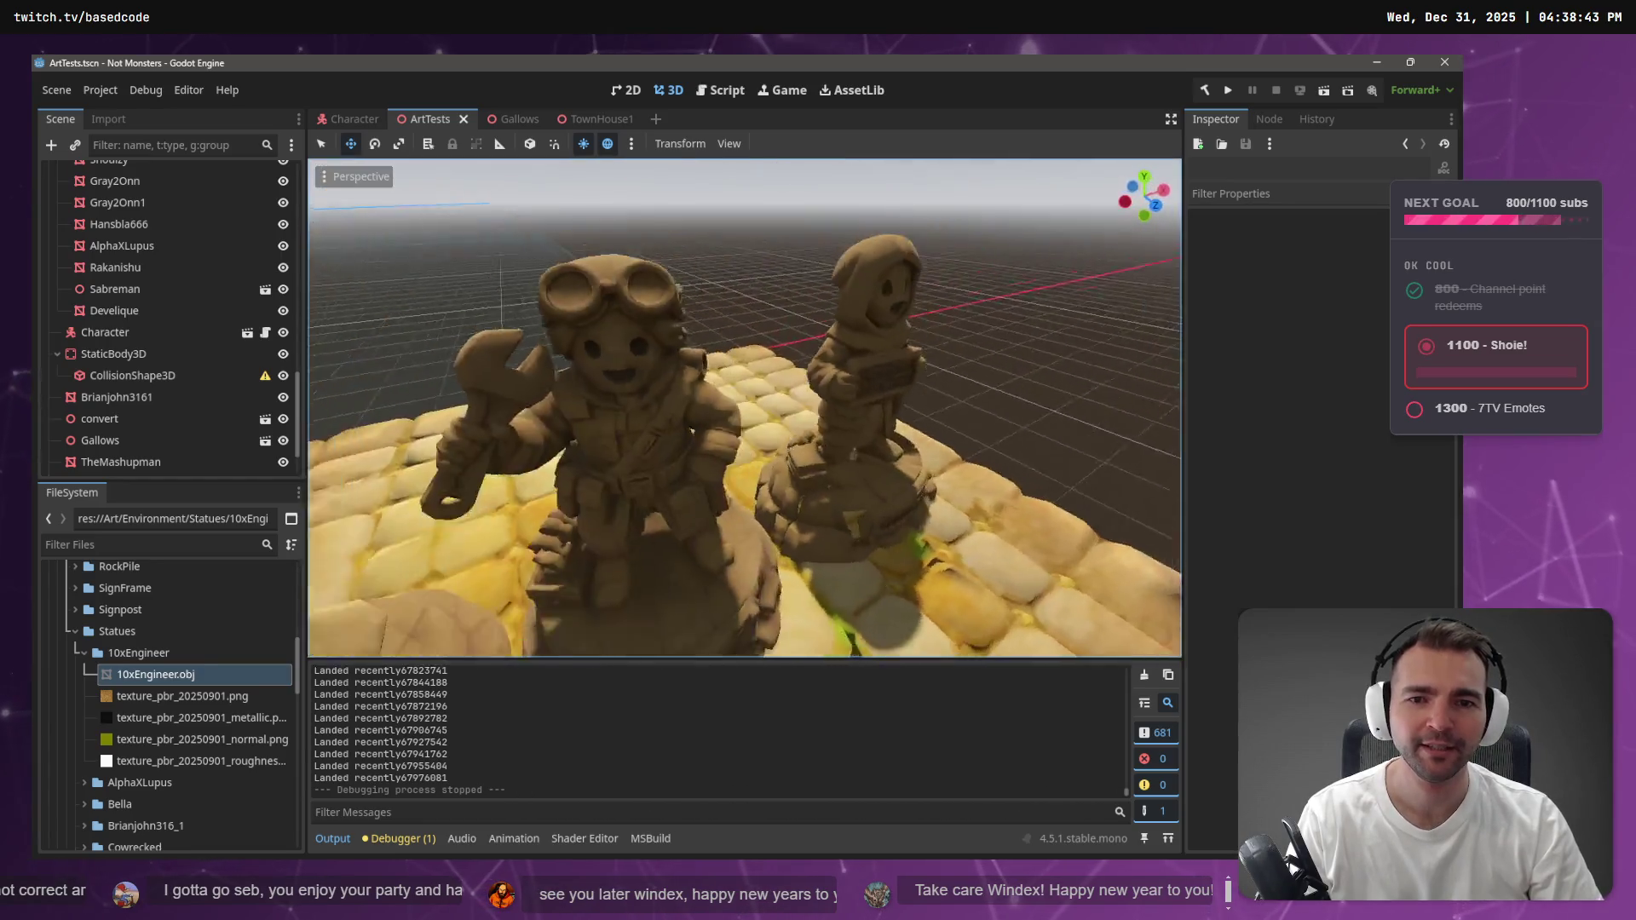
key("s")
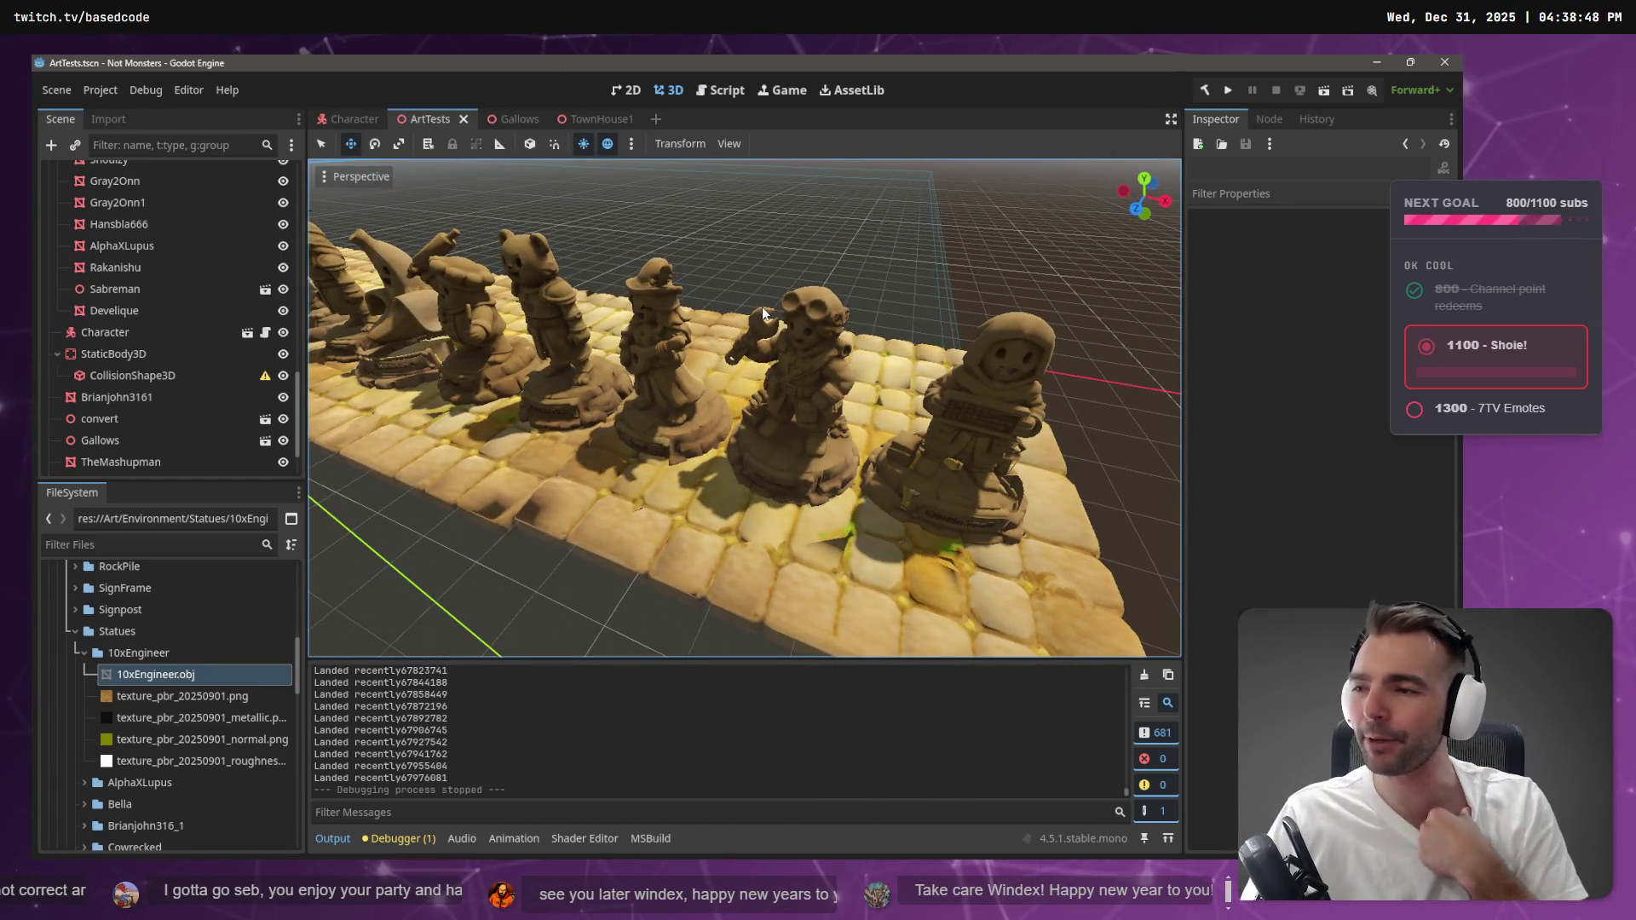
key("alt+Tab")
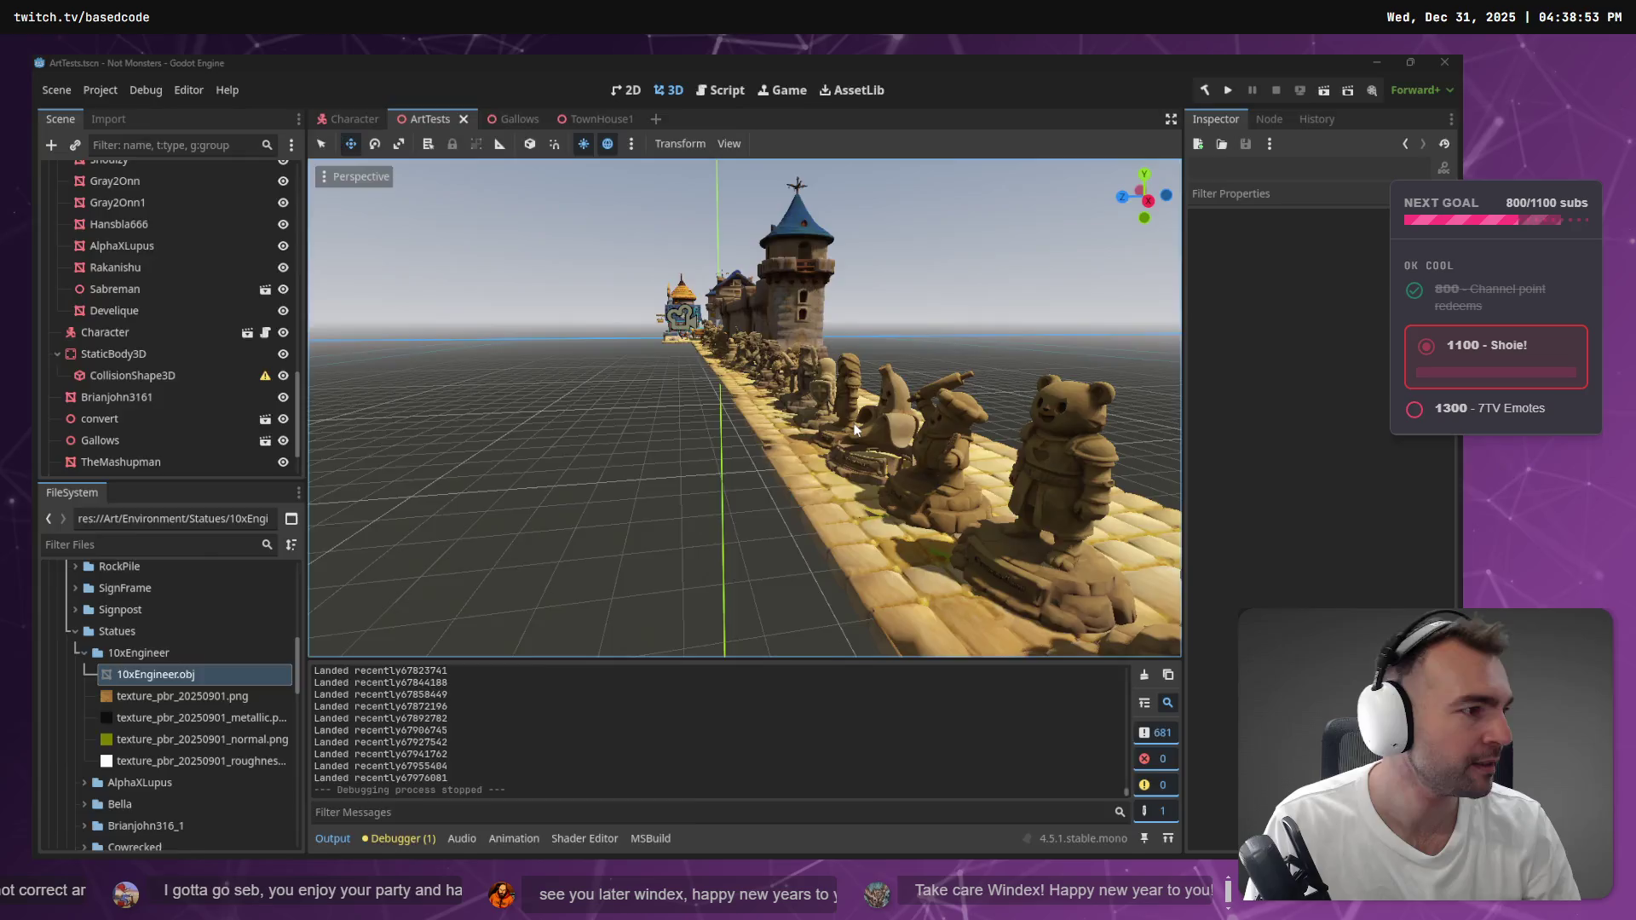
key("alt+Tab")
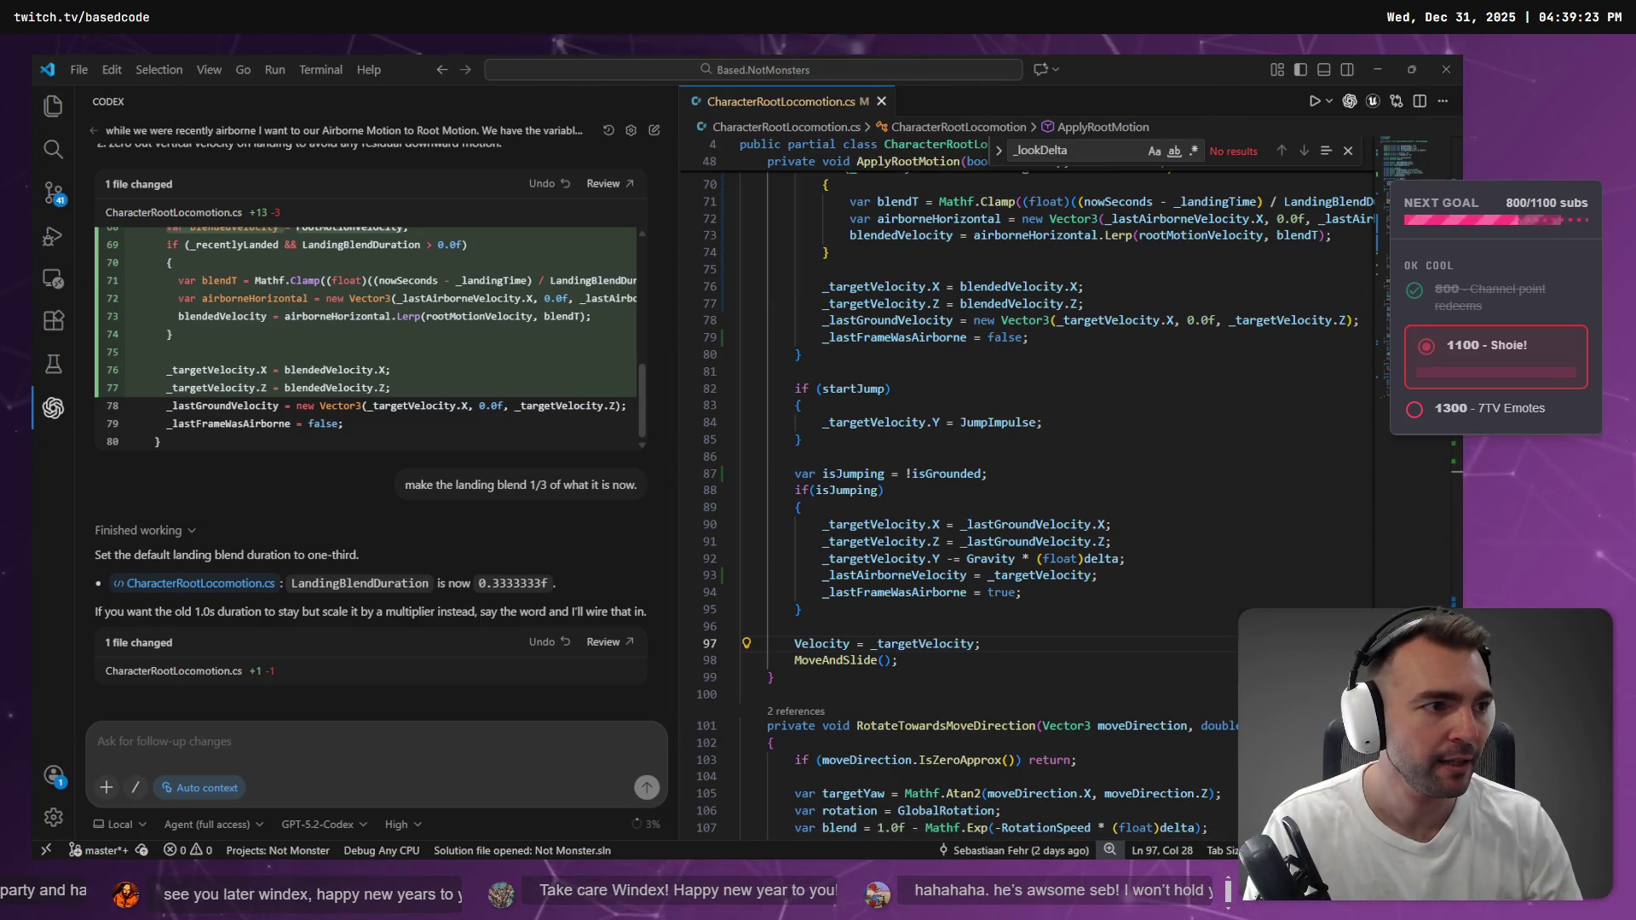
key("alt+Tab")
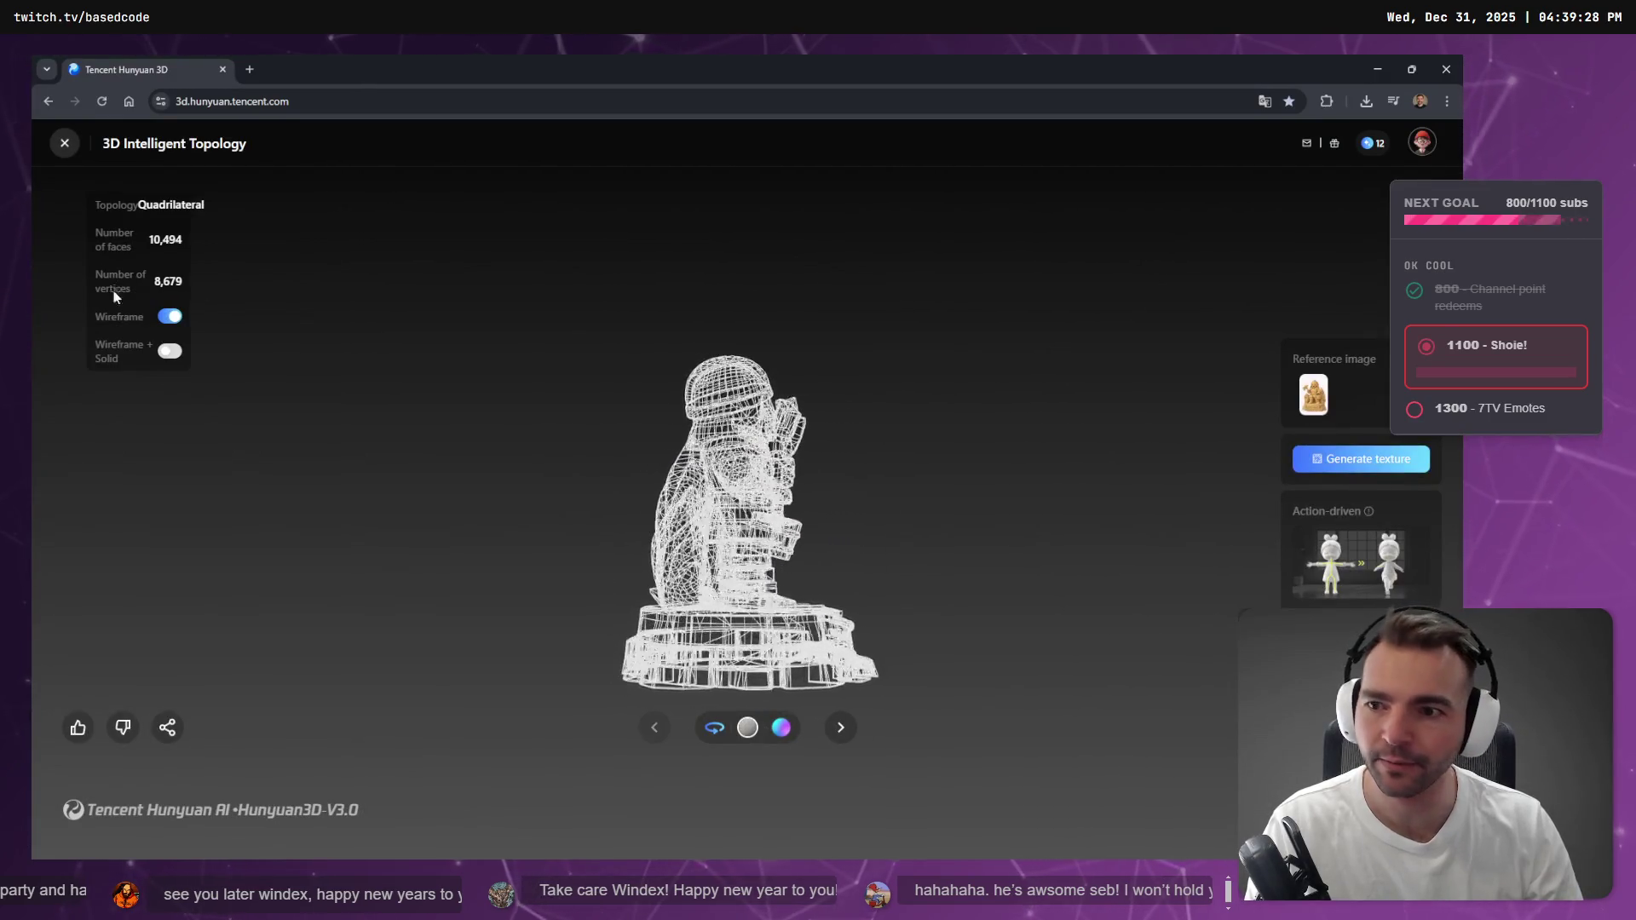
left_click(169, 316)
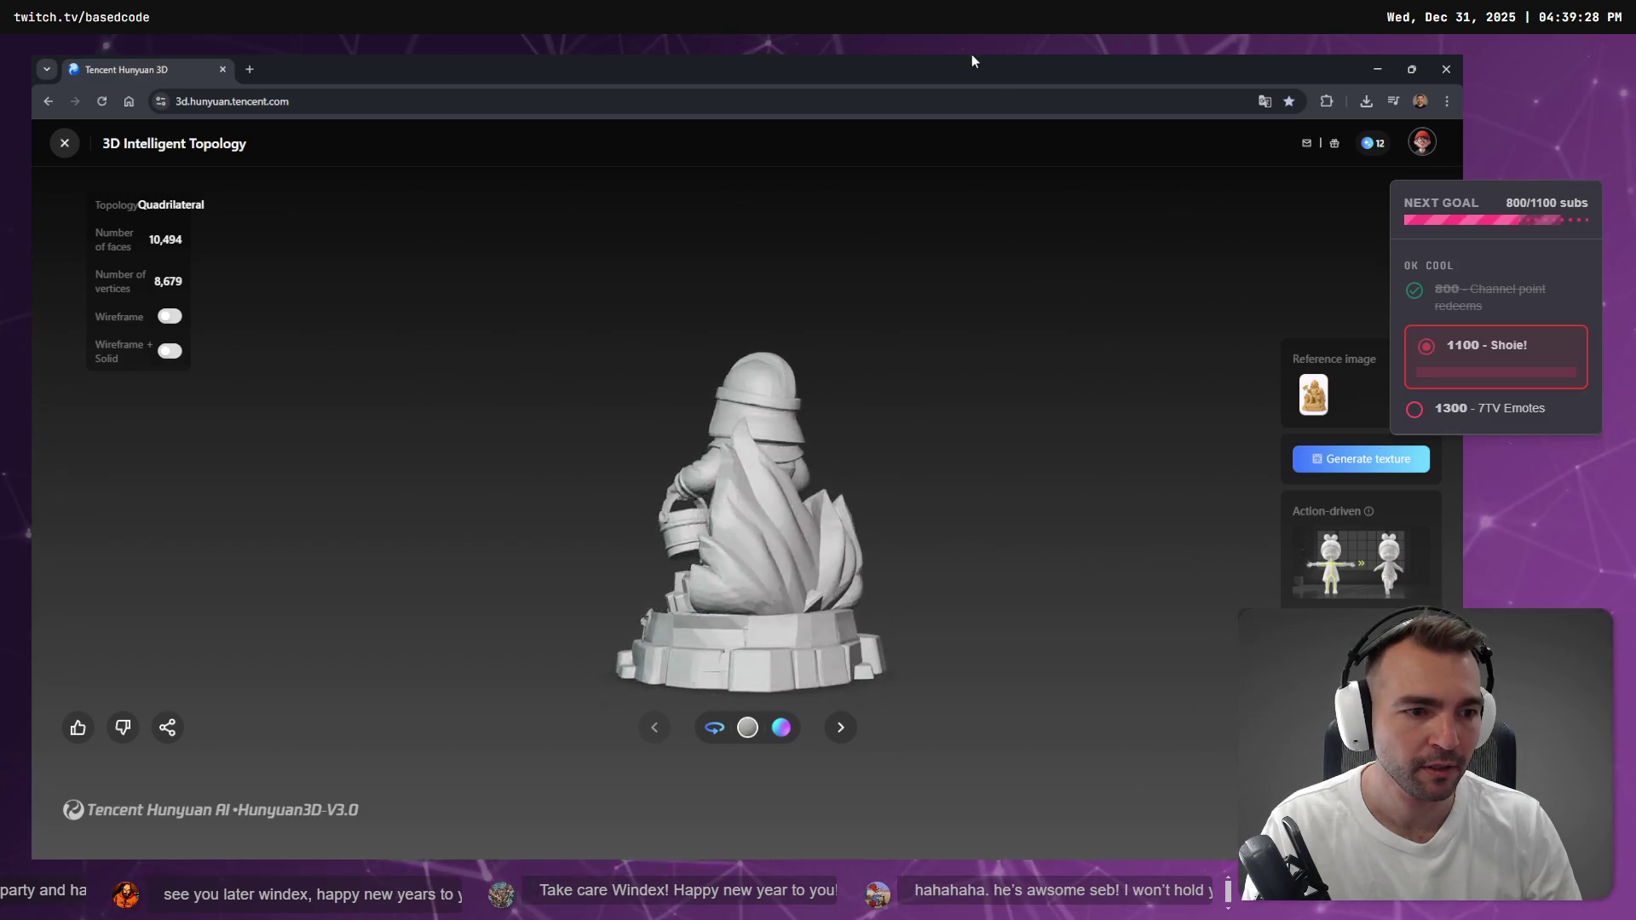
key("alt+Tab")
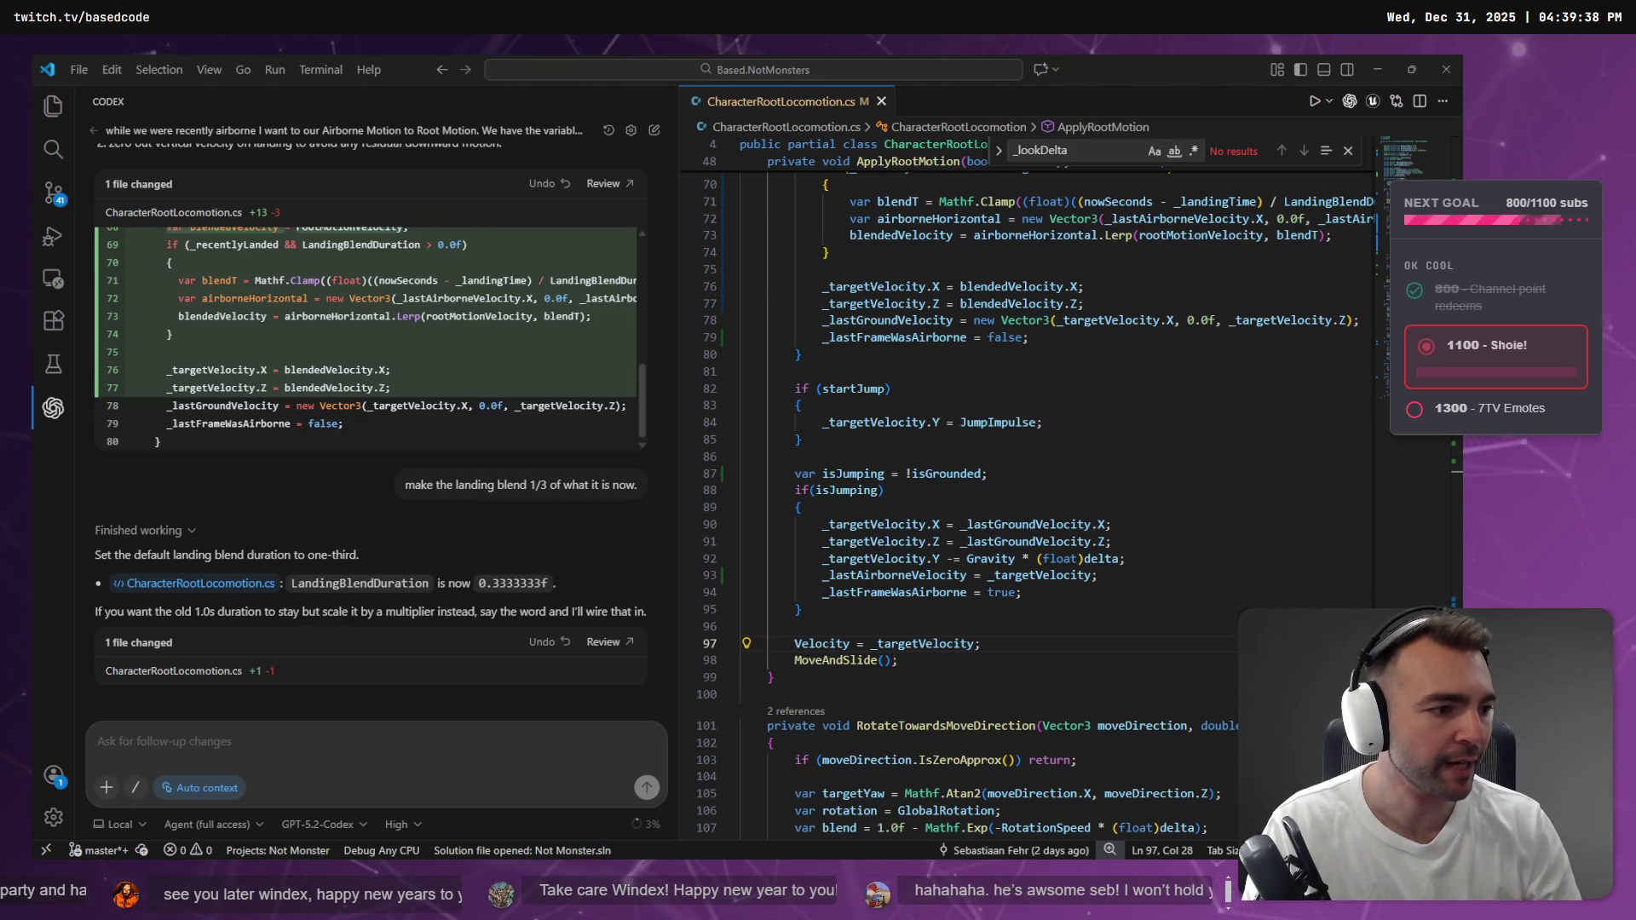
Review the startJump block with the landing-blend change in the code editor
scroll(331, 475, "up", 3)
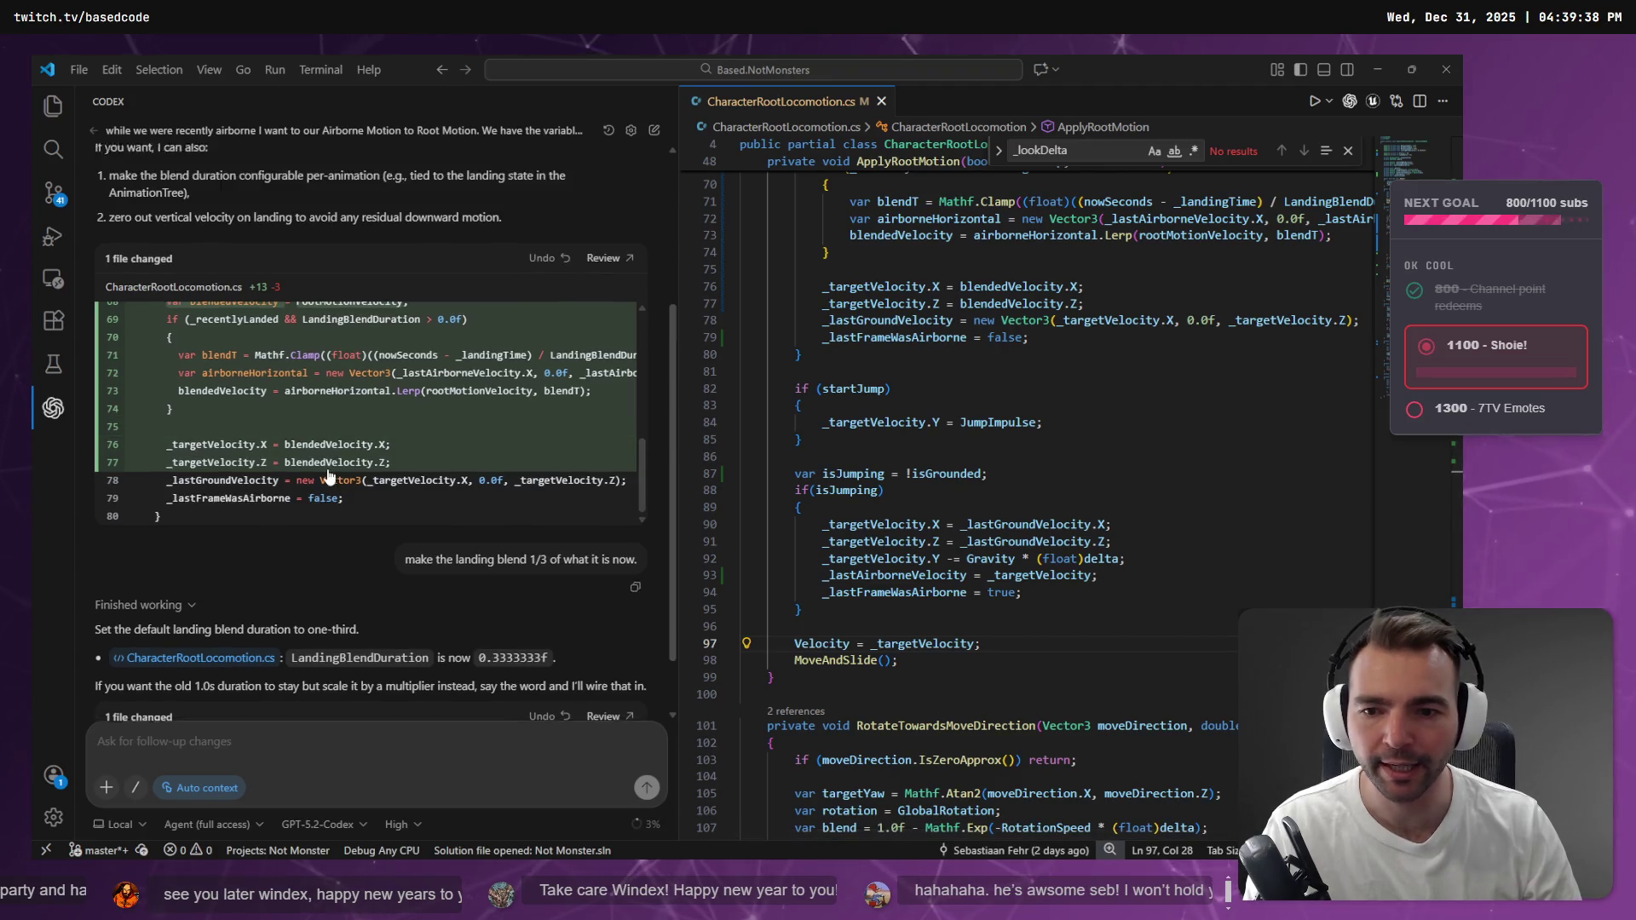
scroll(330, 476, "down", 3)
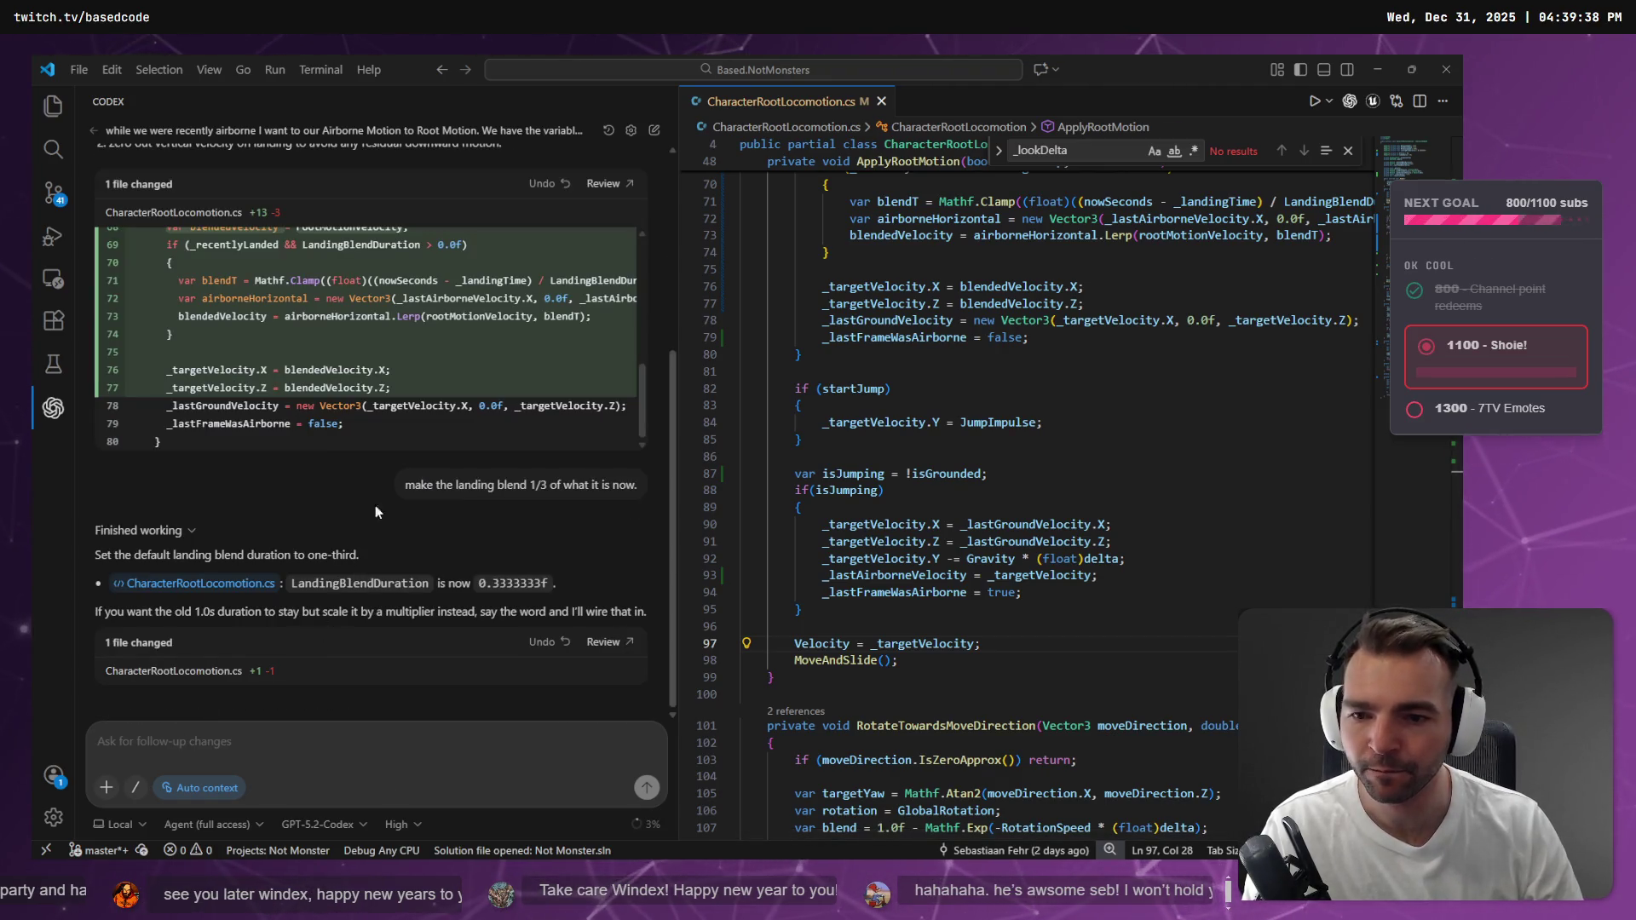
left_click(1101, 406)
scroll(1100, 454, "up", 2)
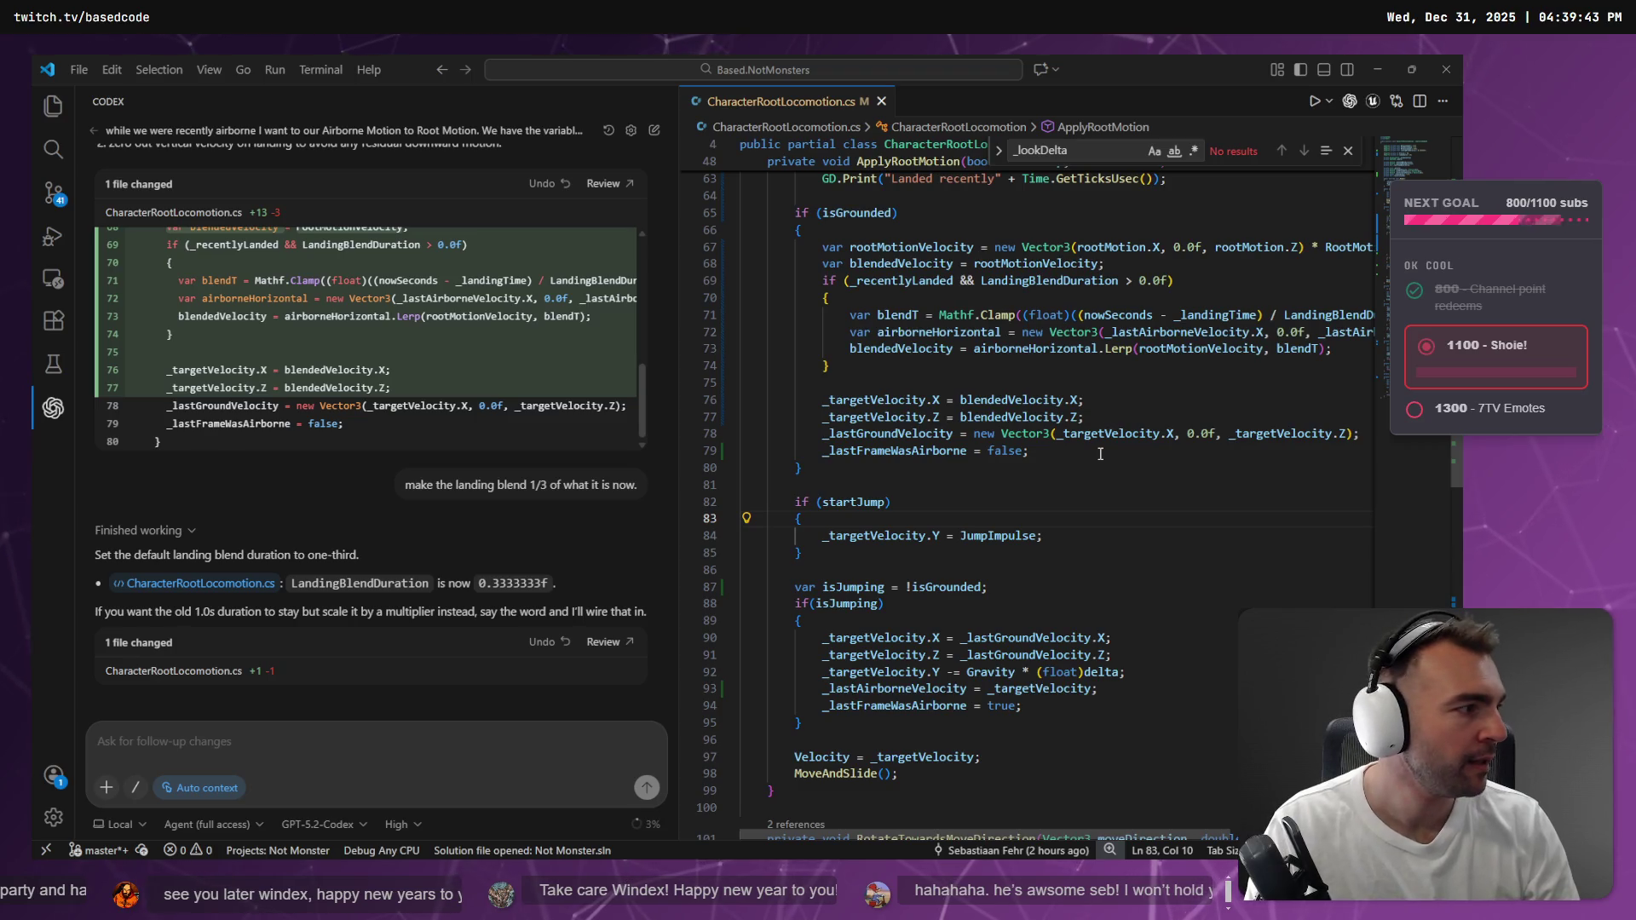
Playtest the landing blend in Godot with F5, then stop the game
key("alt+Tab")
key("F5")
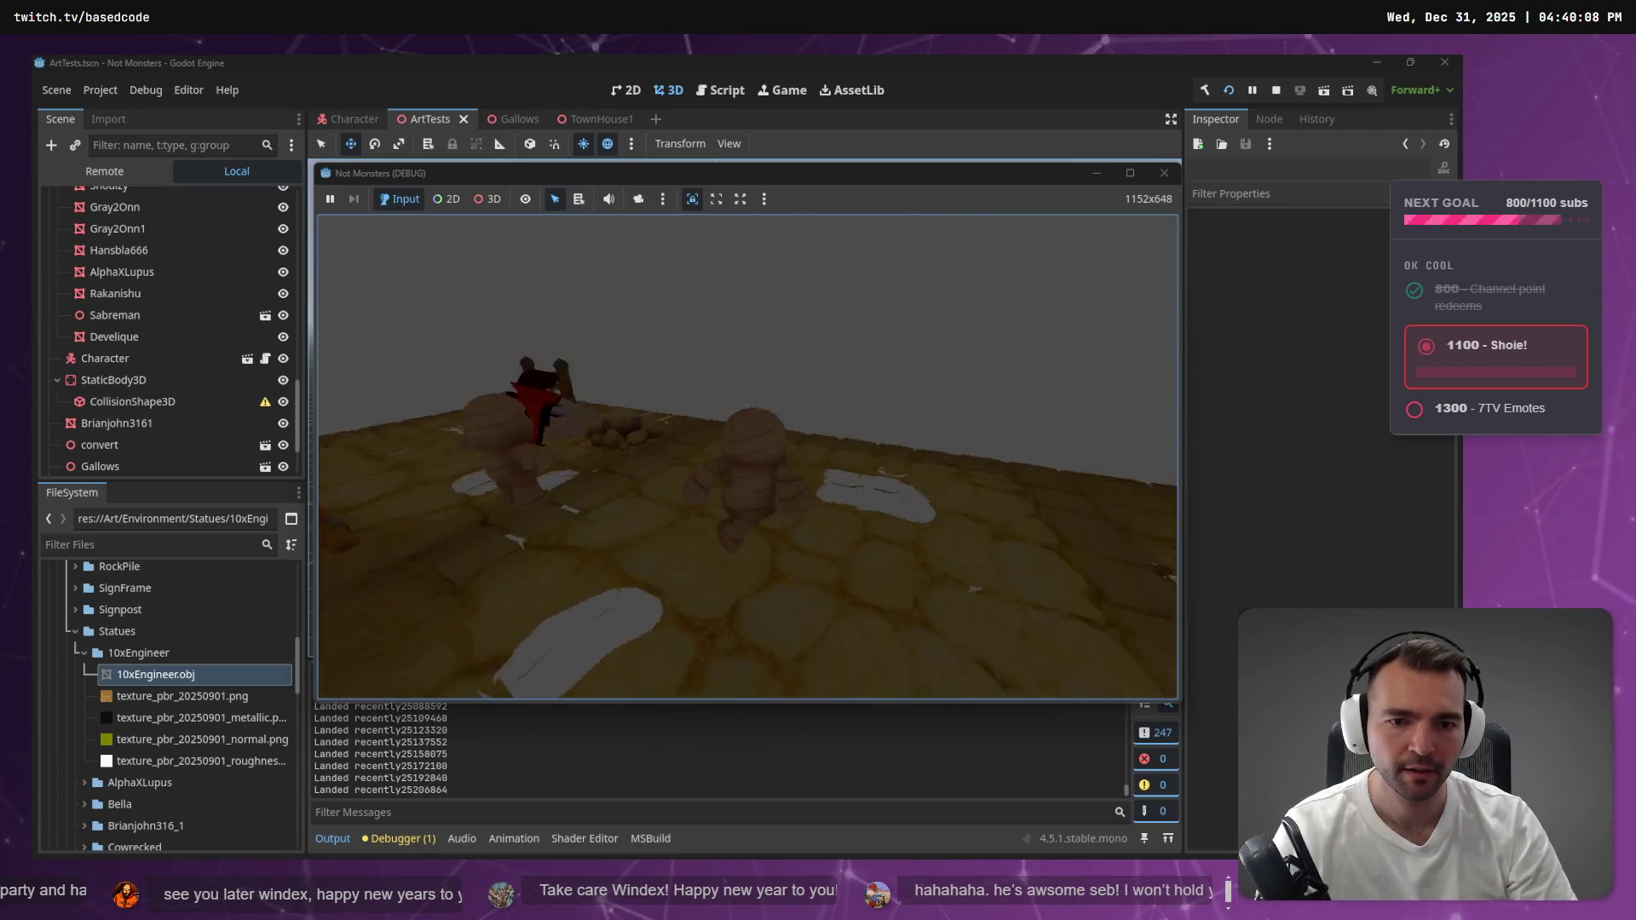
key("F8")
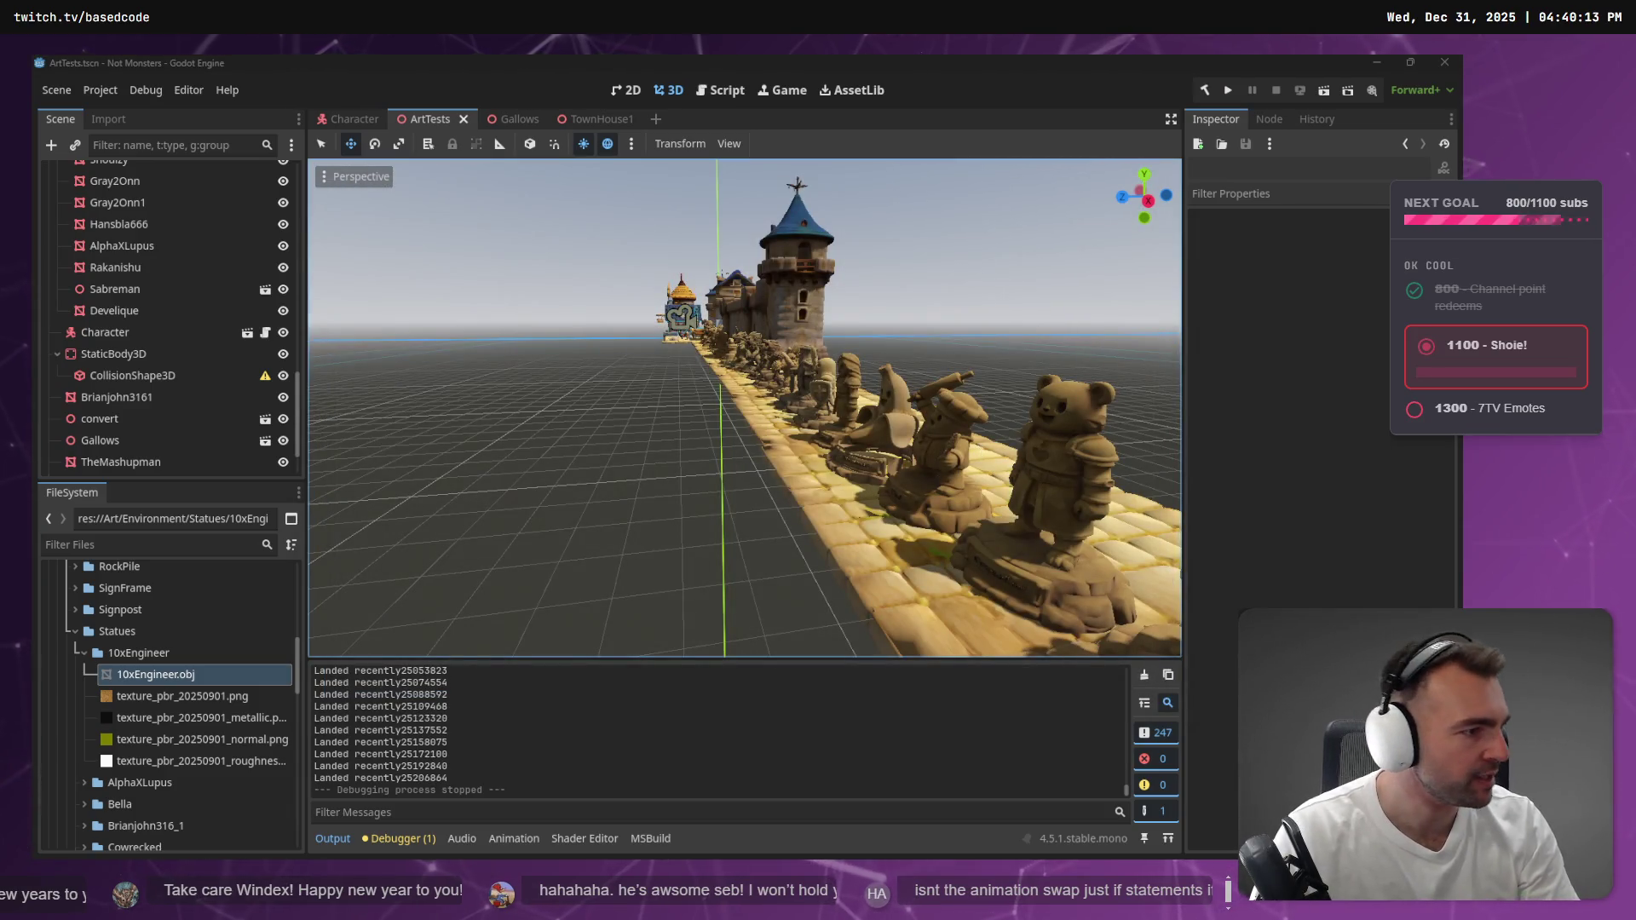
key("alt+Tab")
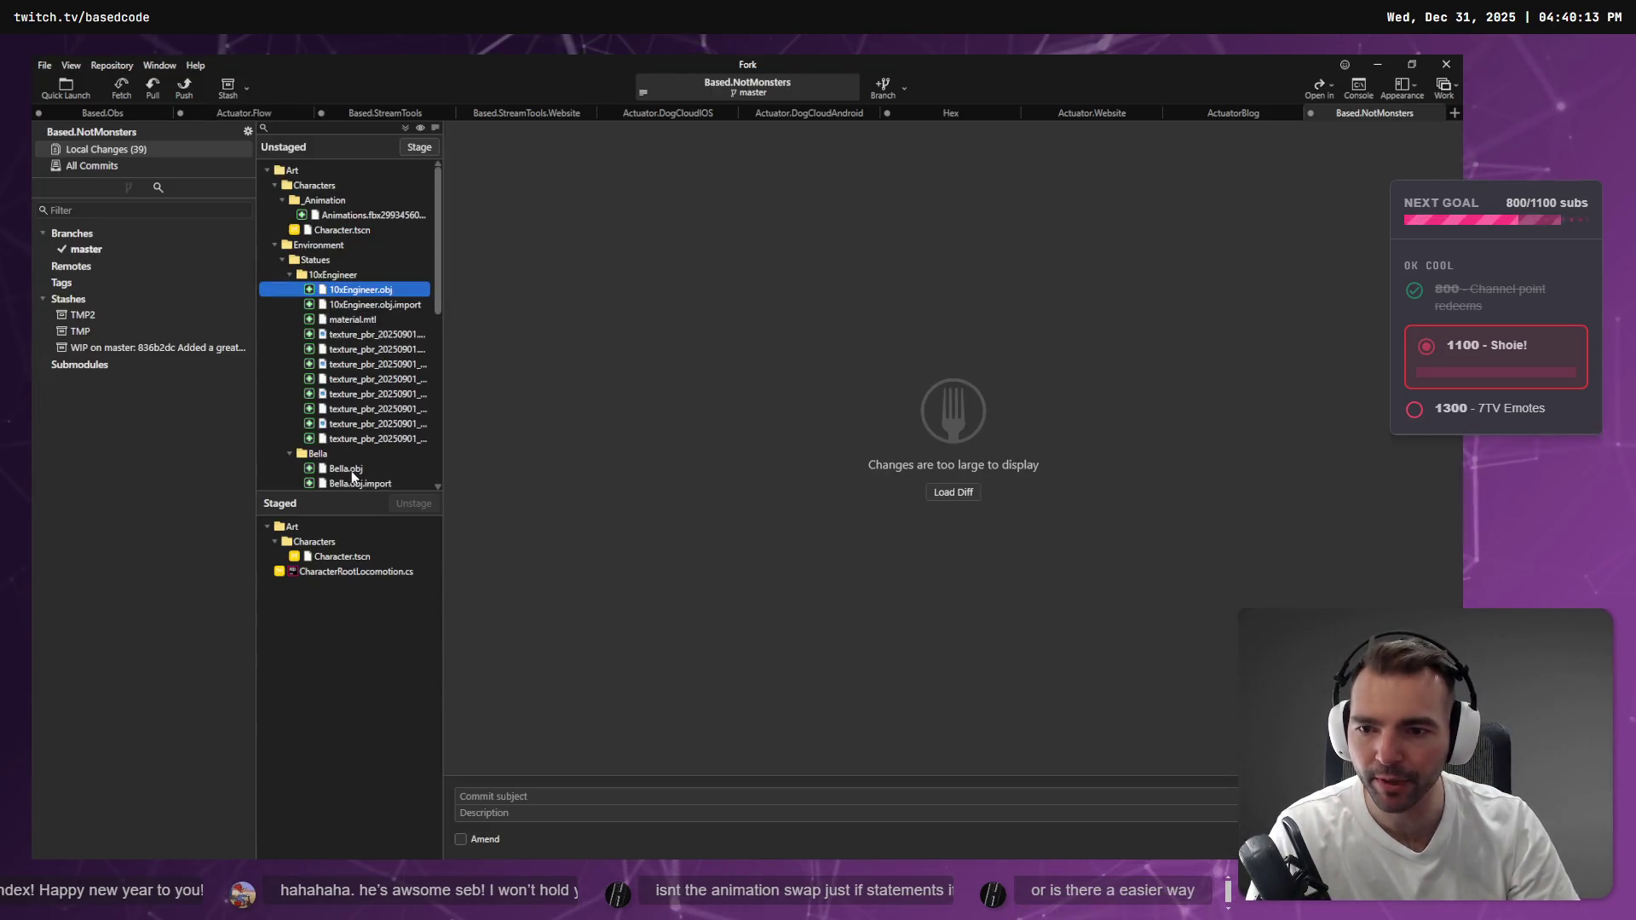
Preview a Bella texture change, stage ArtTests.tscn, then view the CharacterRootLocomotion.cs diff
scroll(435, 324, "down", 5)
left_click(428, 366)
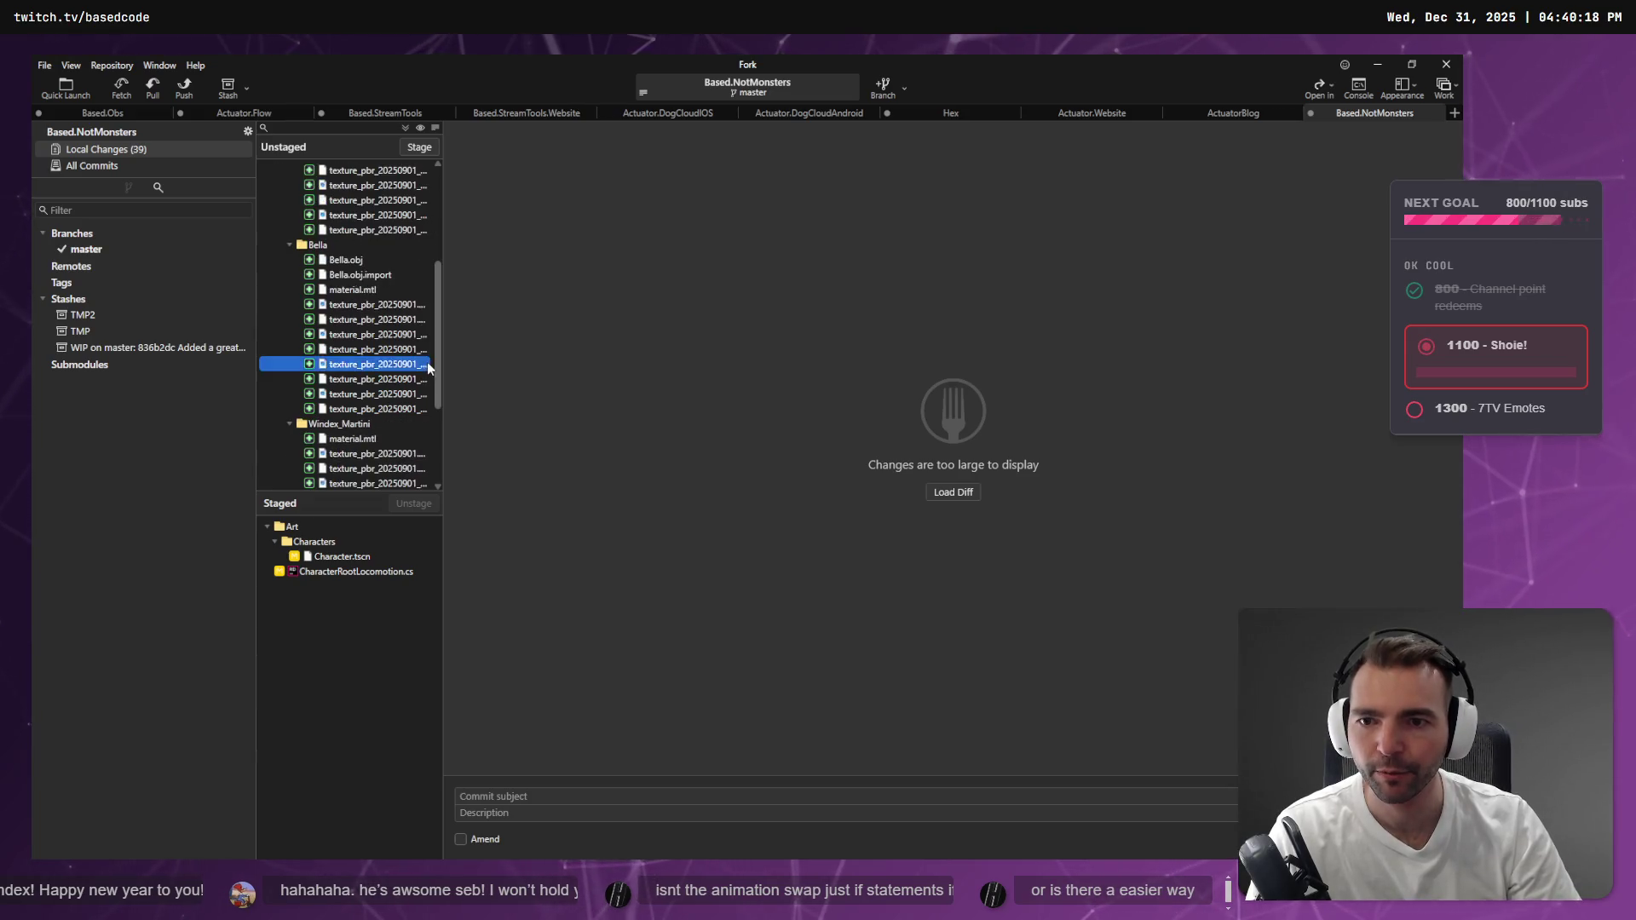
scroll(433, 424, "down", 4)
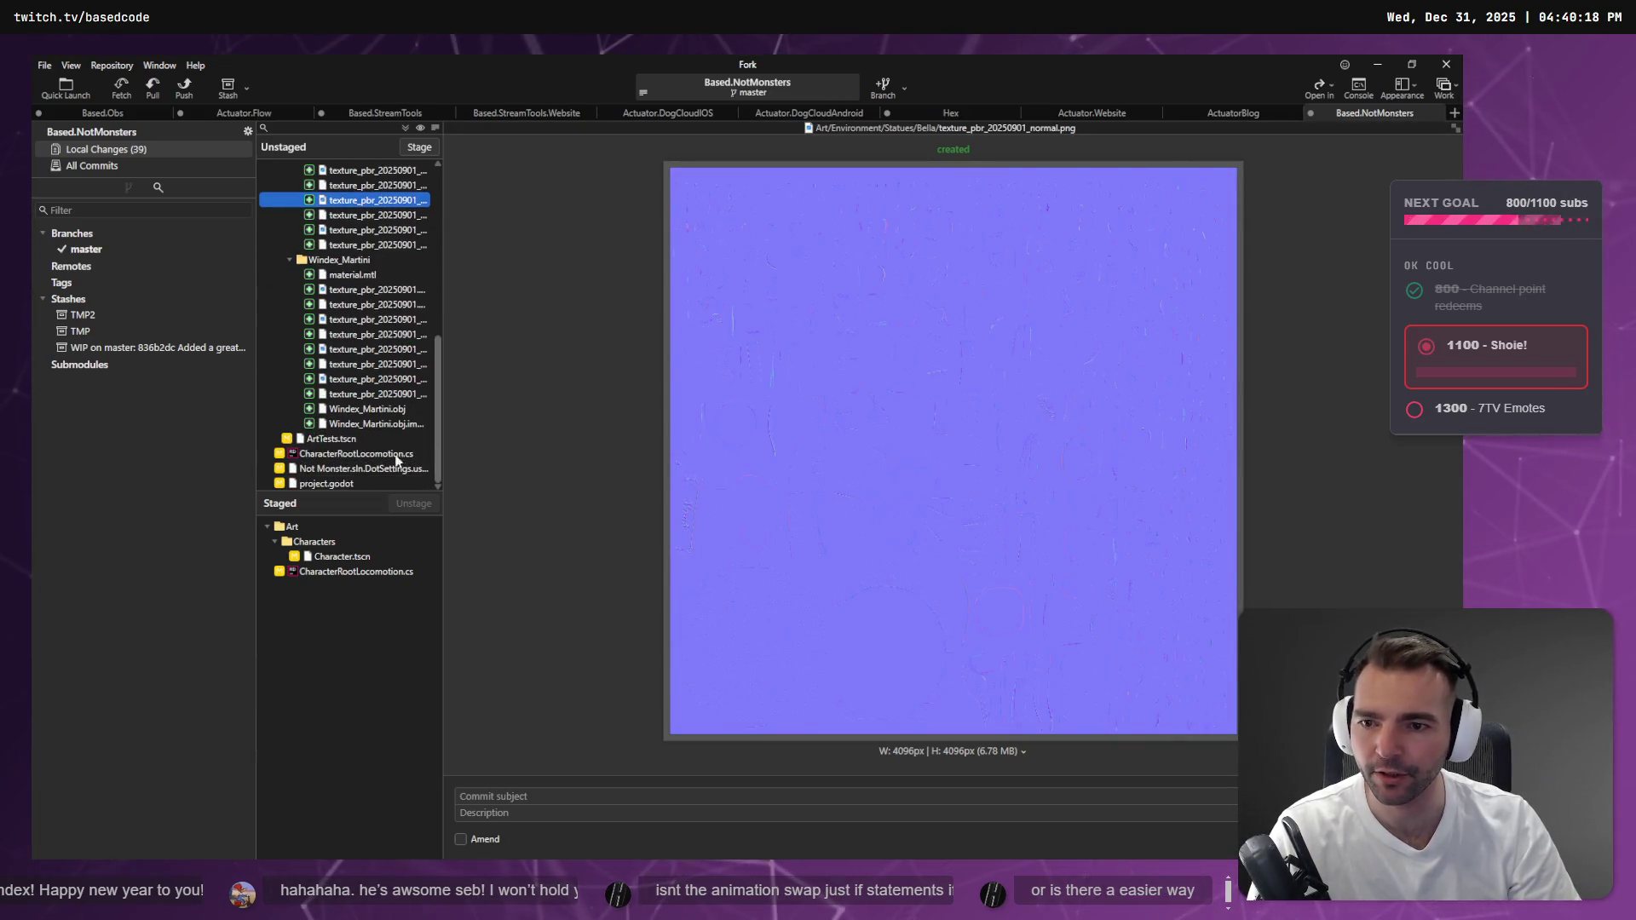
left_click(340, 439)
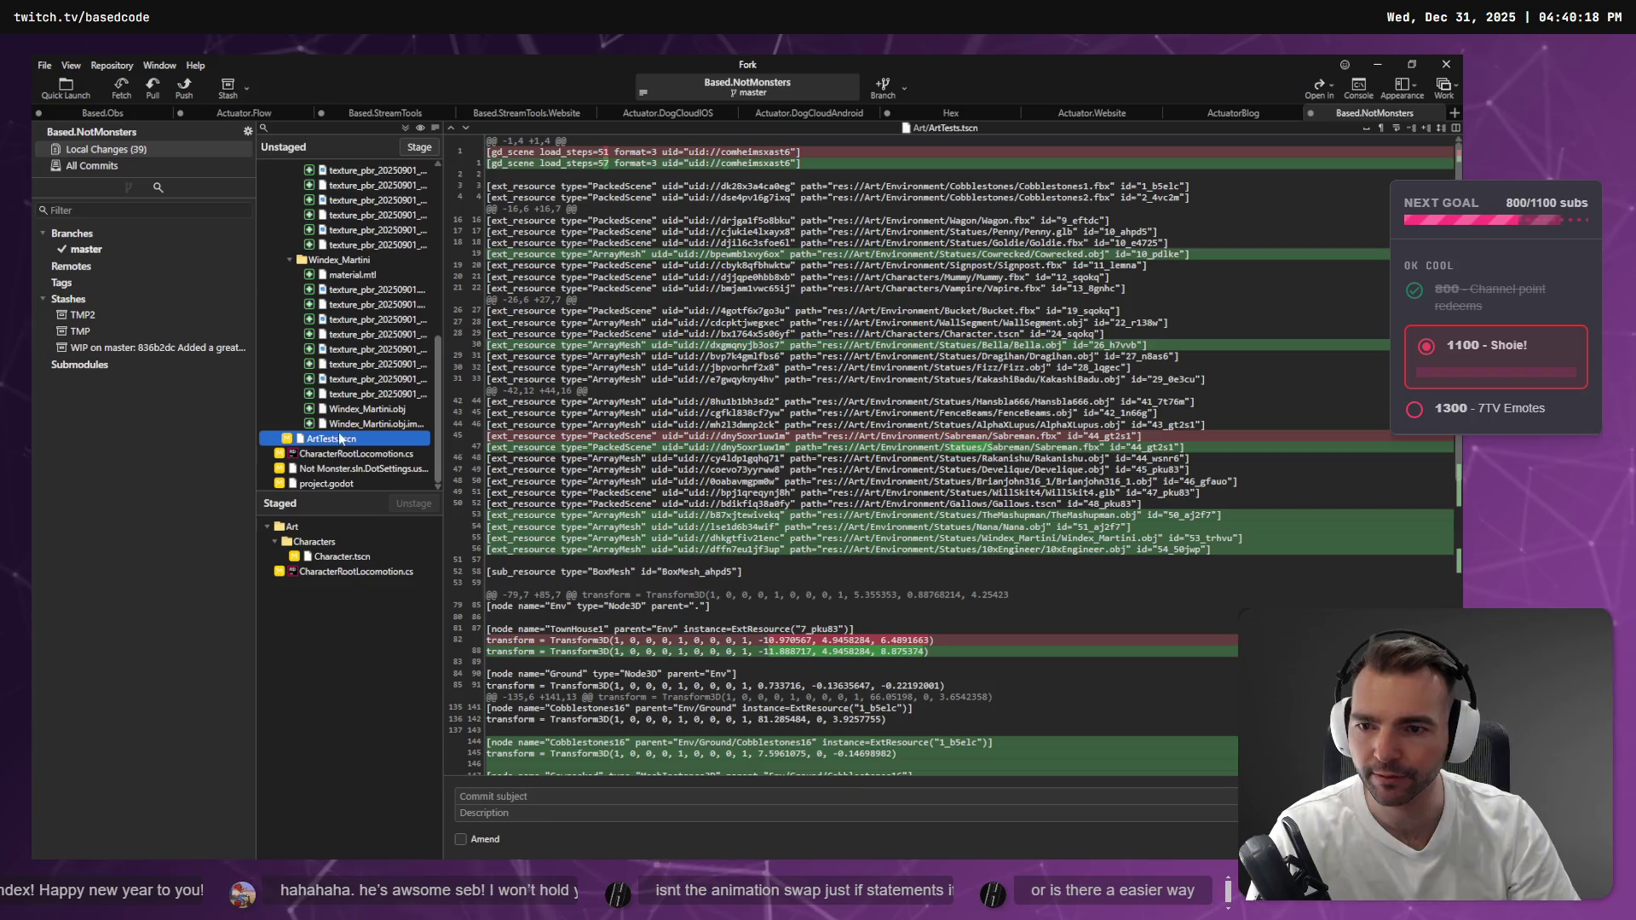
left_click(419, 148)
left_click(1166, 471)
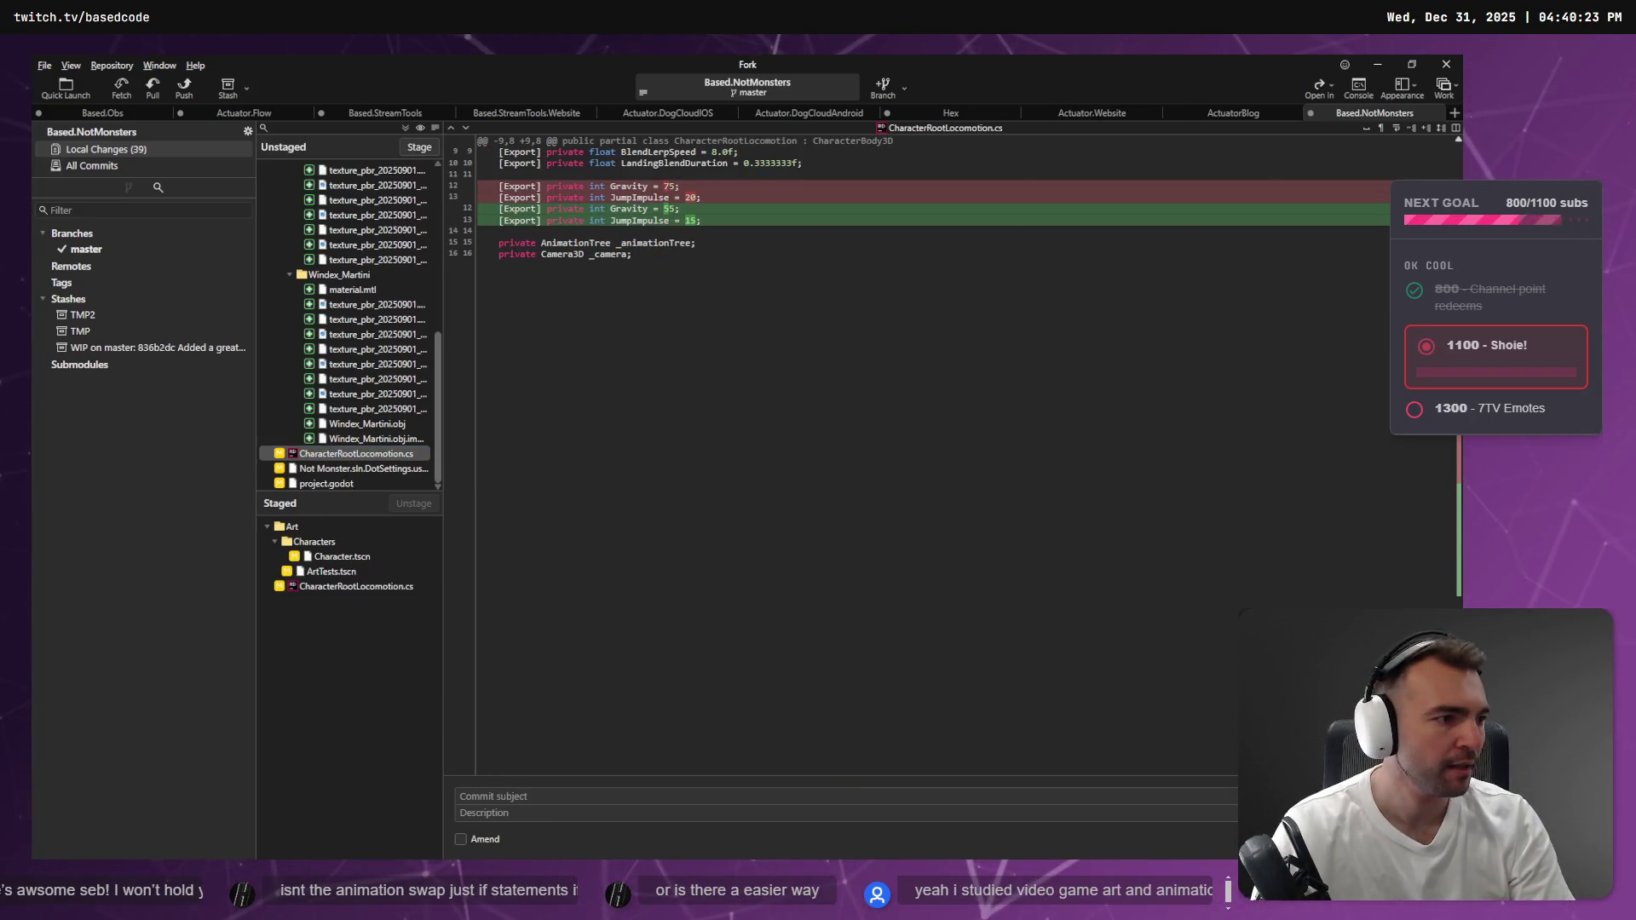
key("alt+Tab")
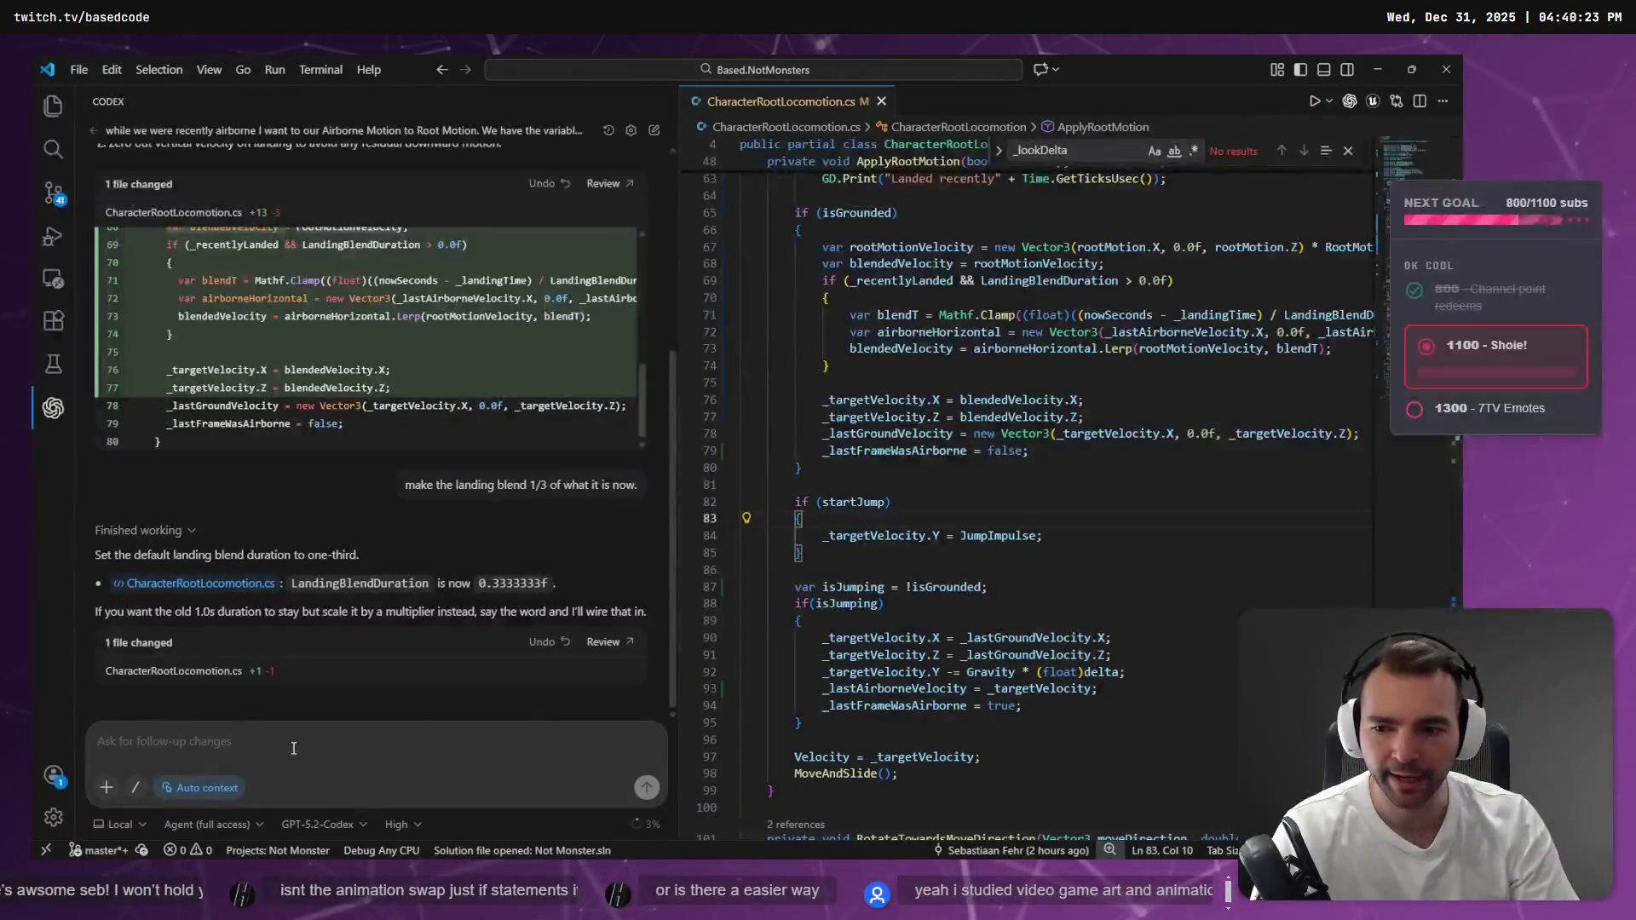
Dictate and send a Codex request to add facing-direction force at jump start
key("super+h")
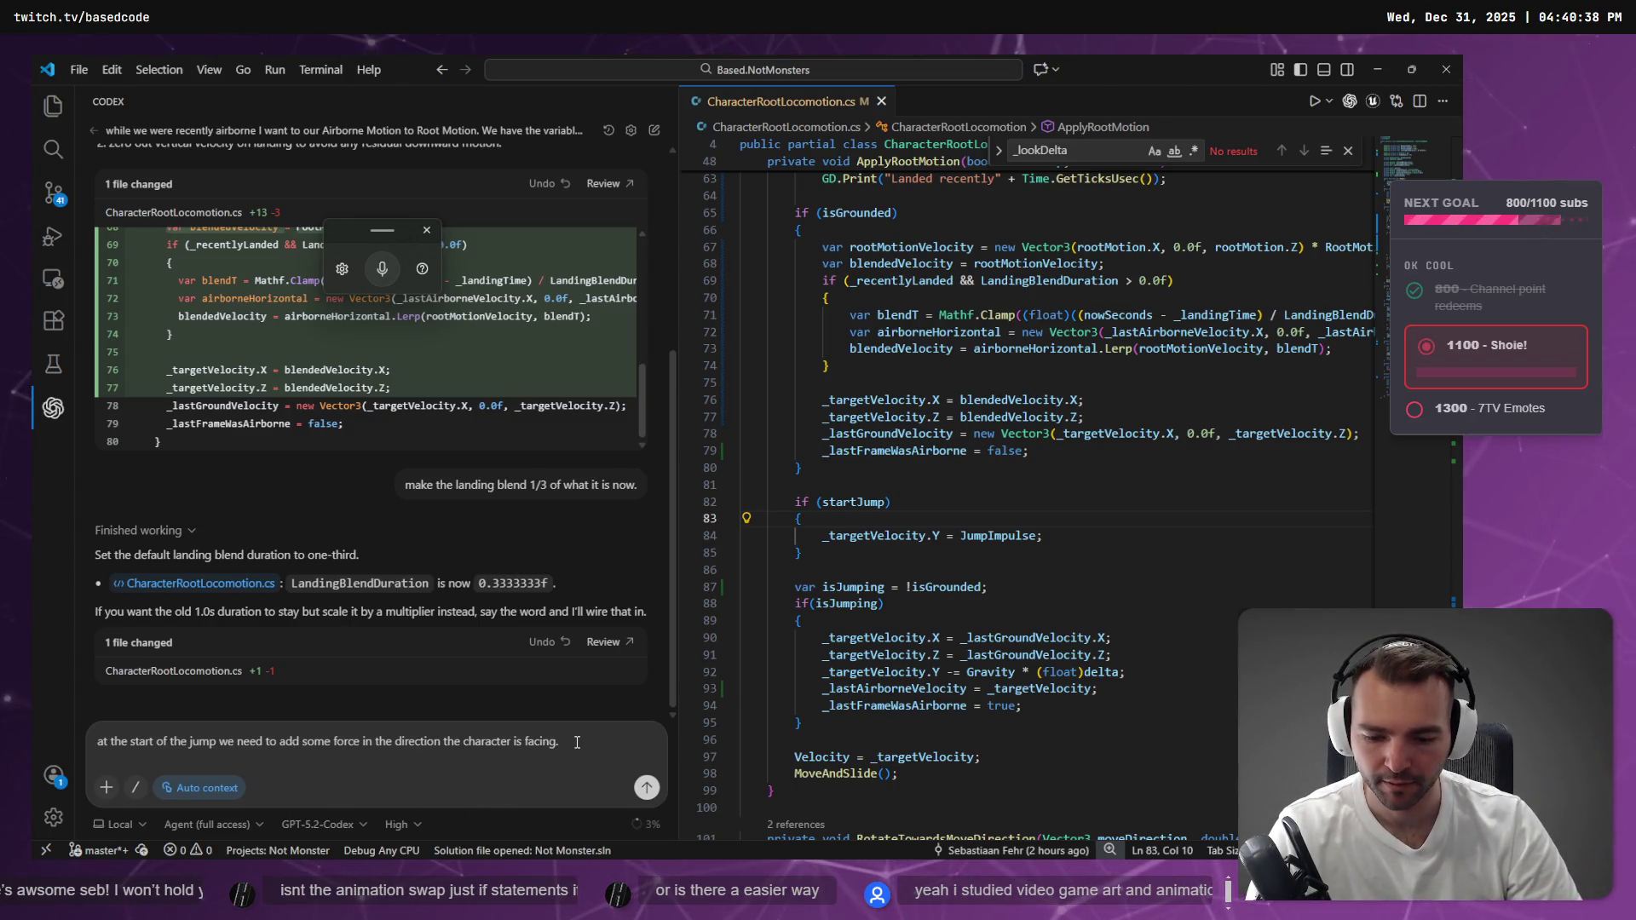
key("super+h")
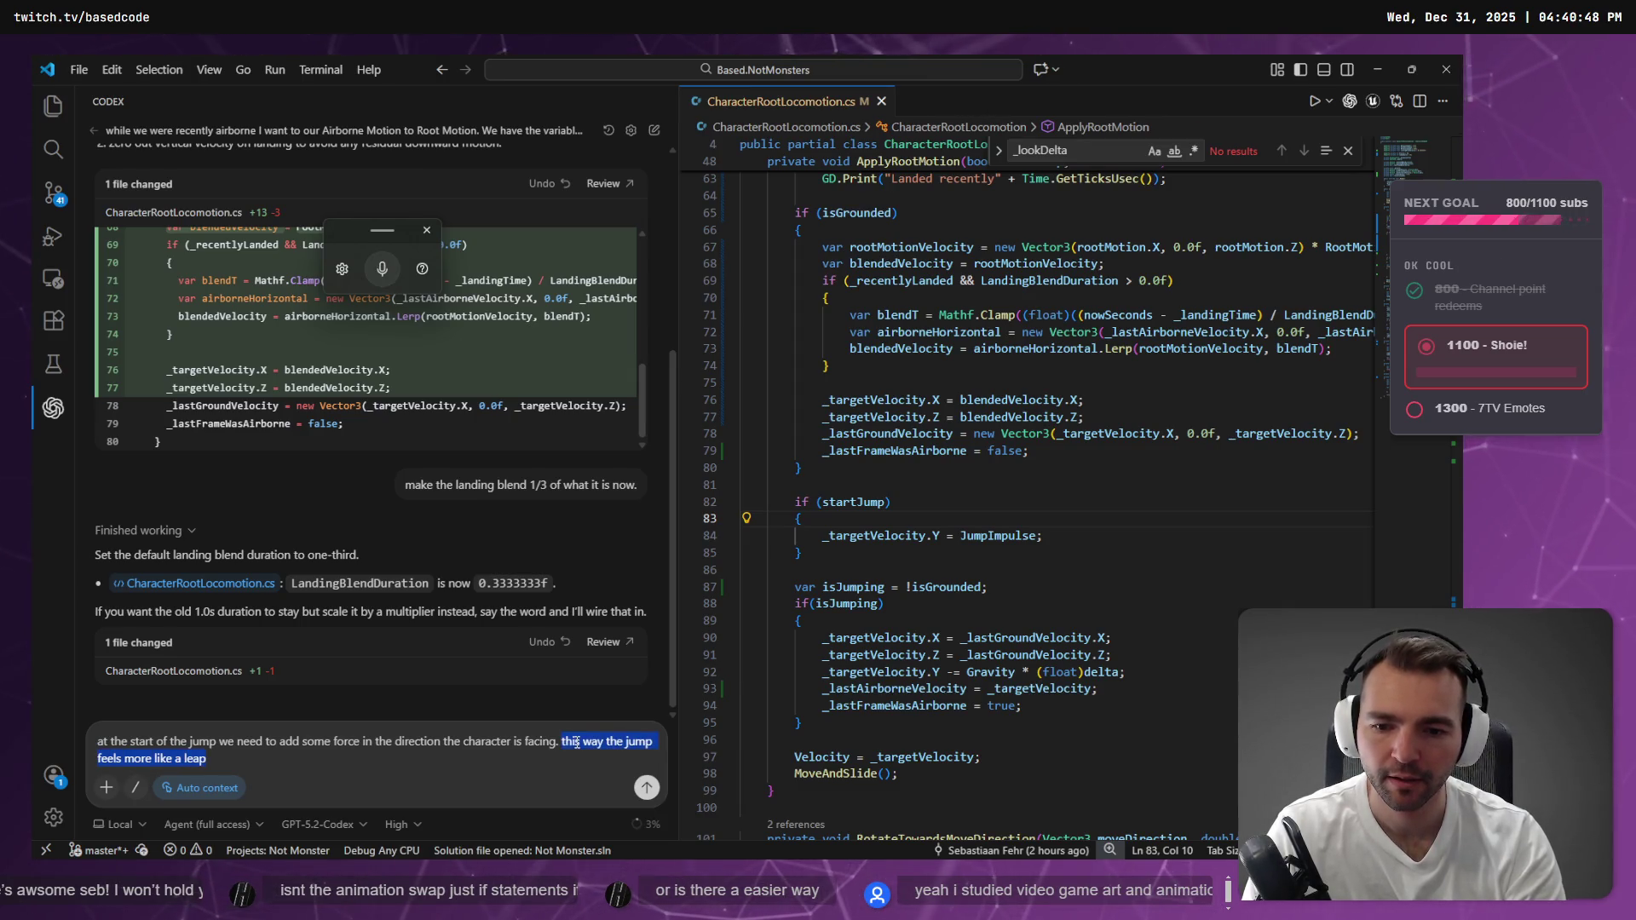
key("ctrl+z")
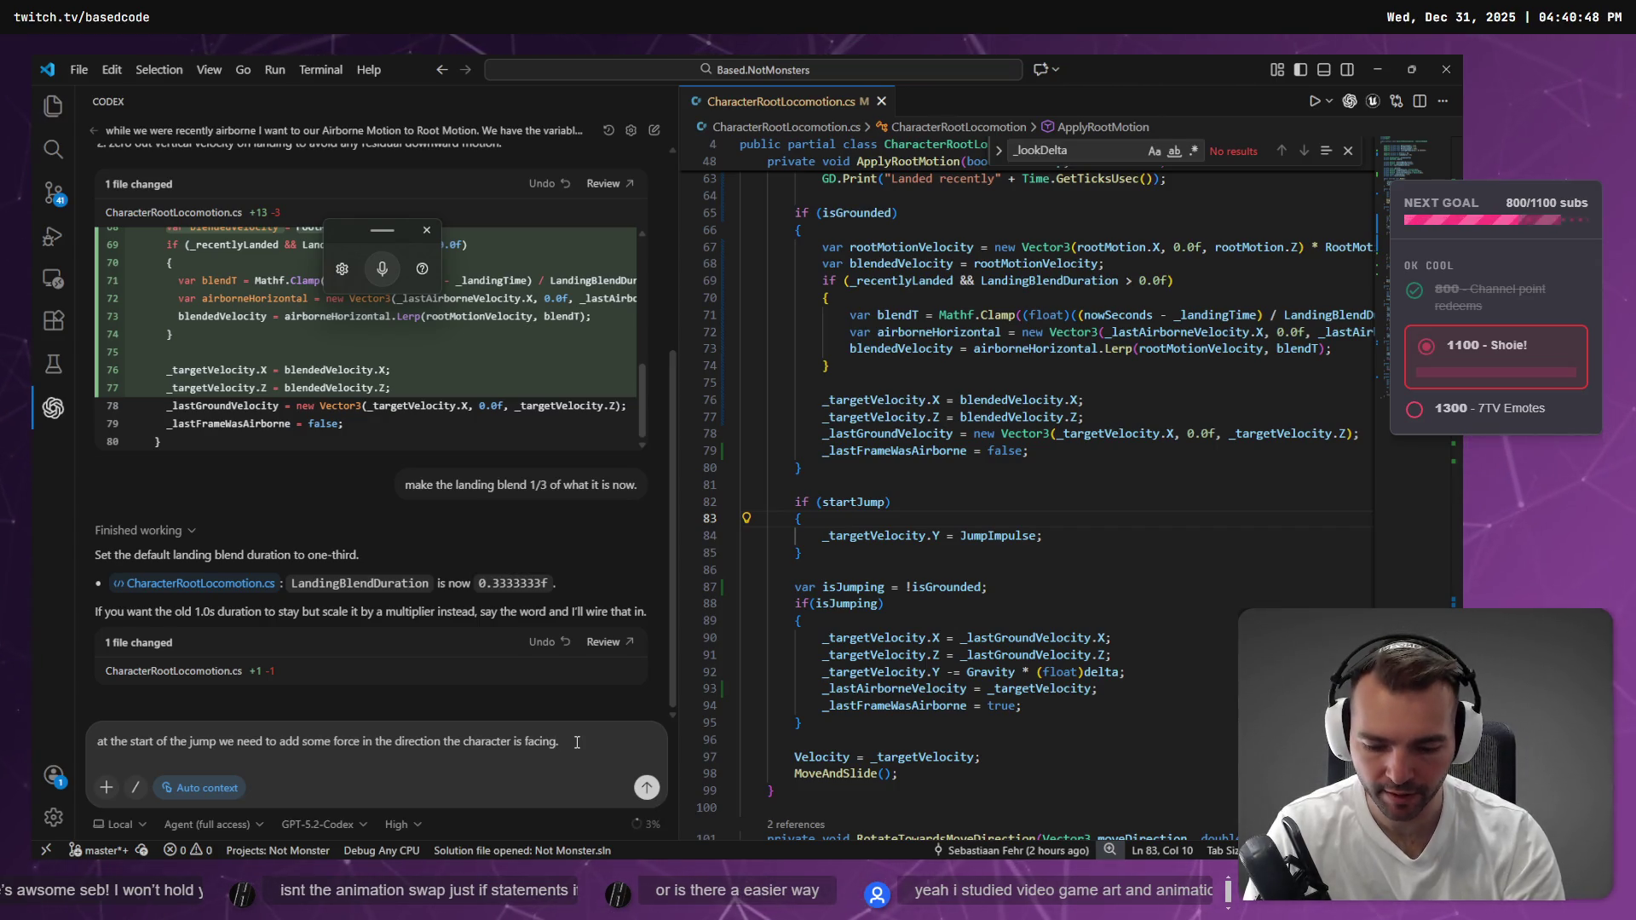
key("super+h")
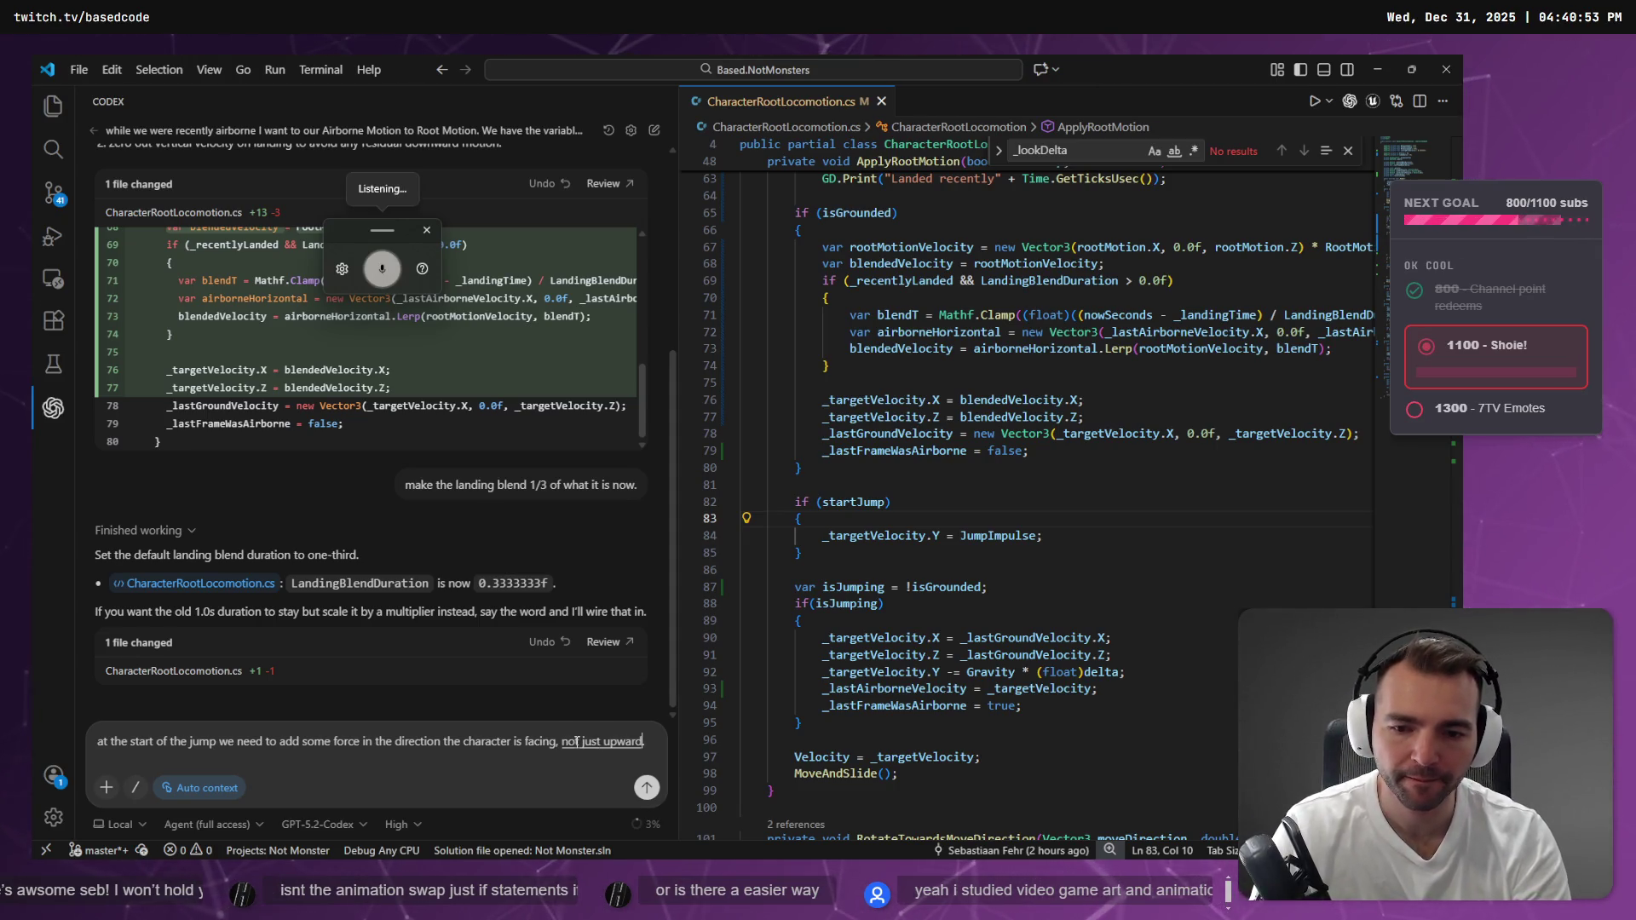
key("Return")
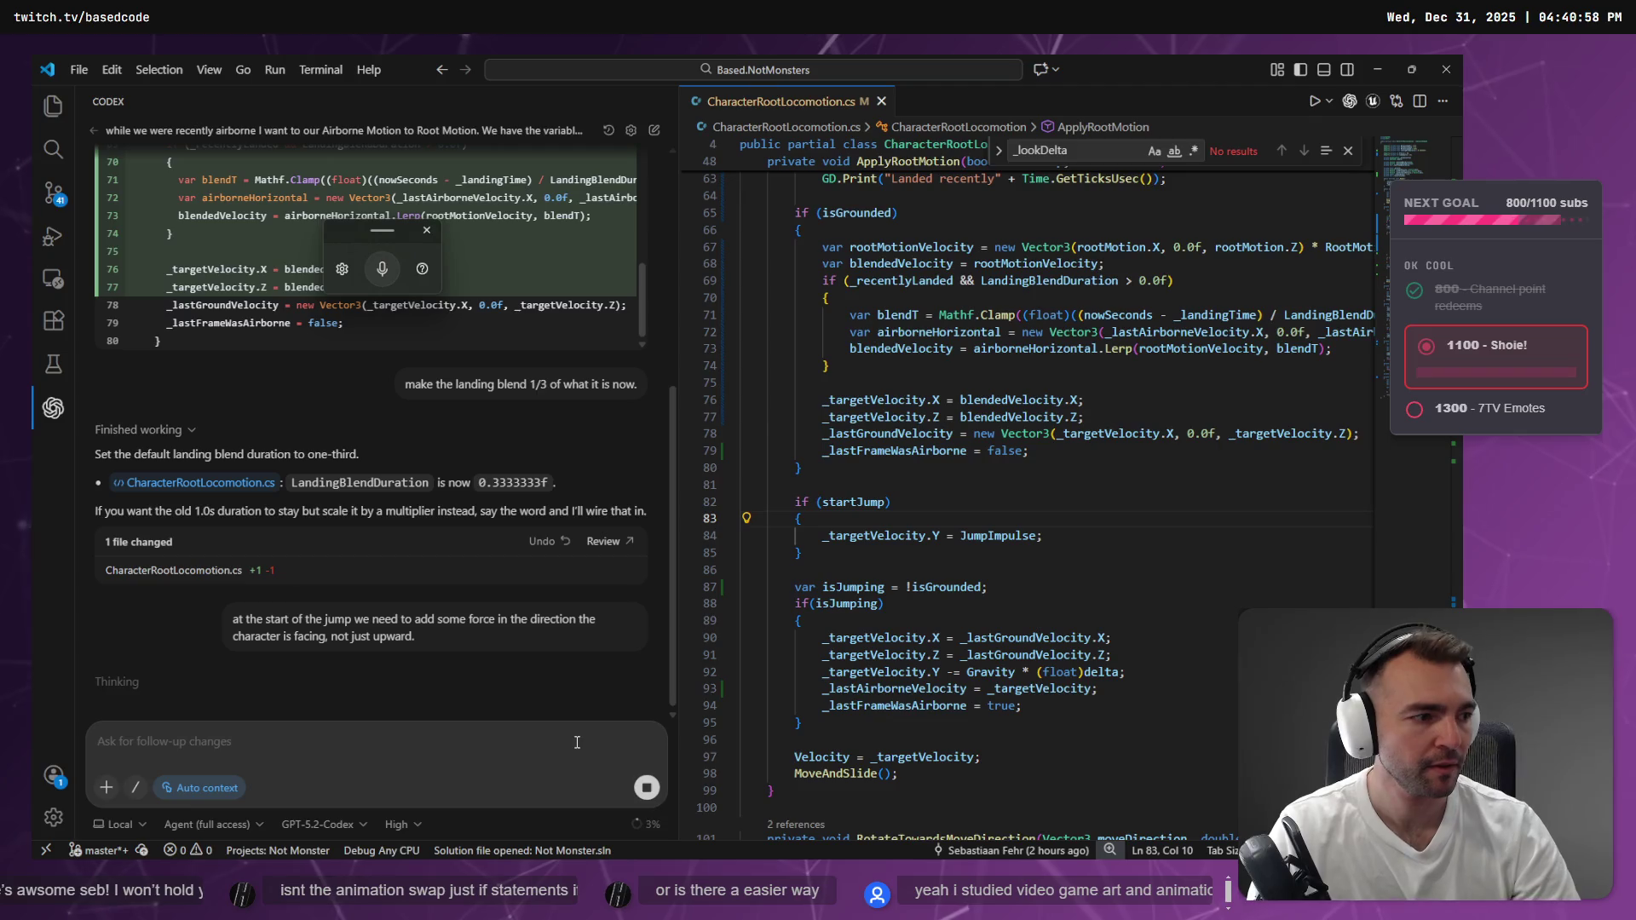
key("alt+Tab")
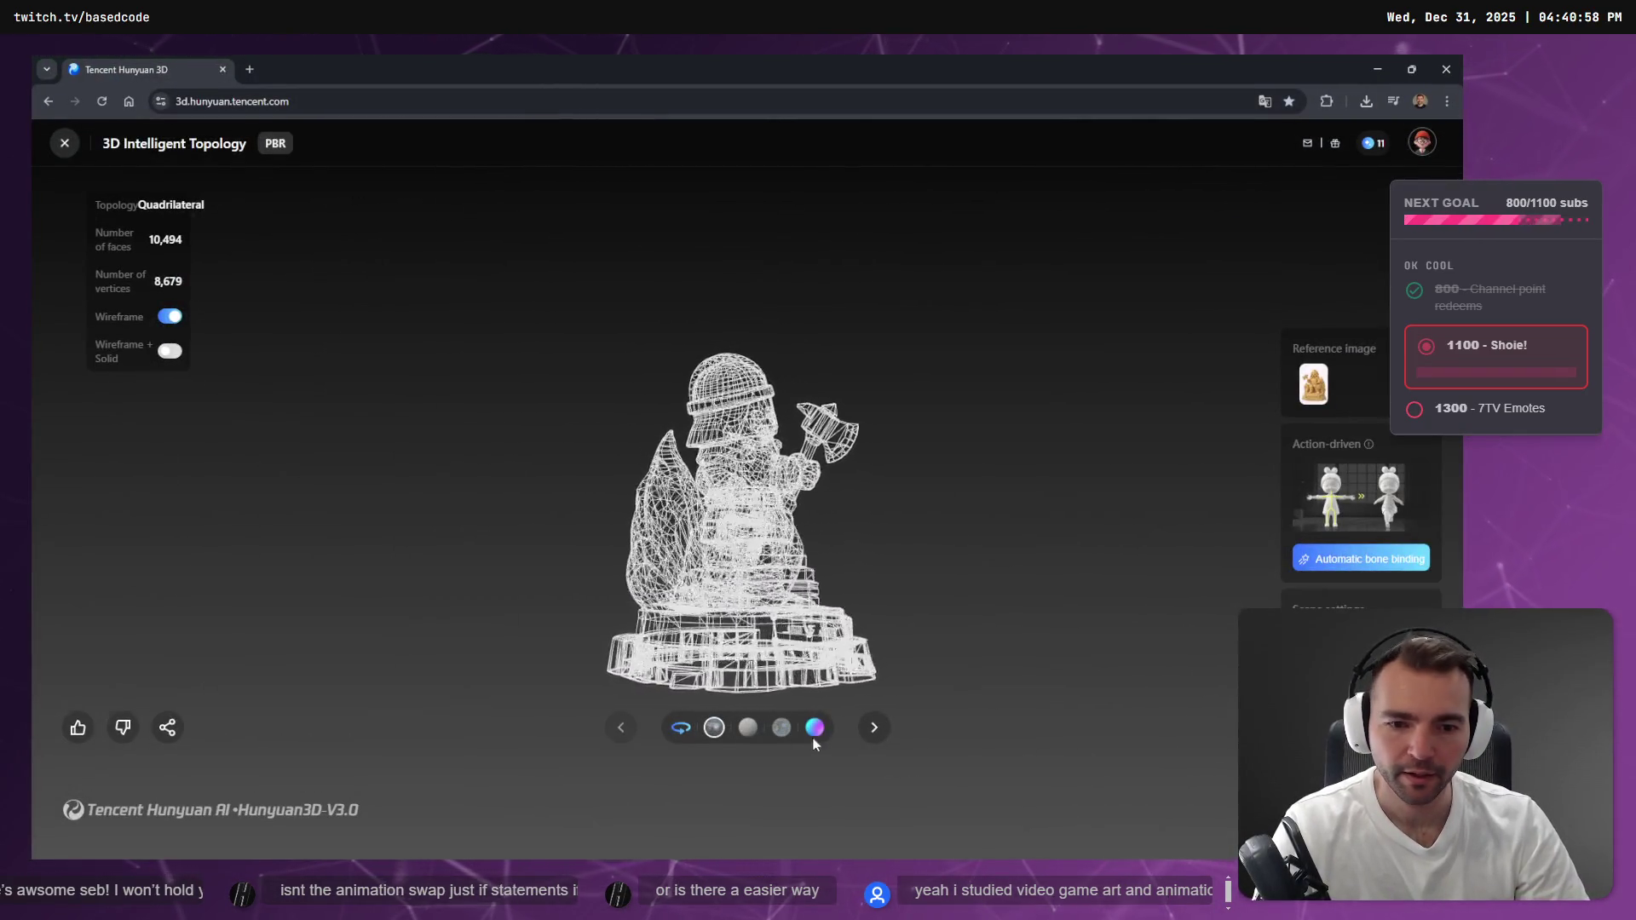
Turn off Wireframe so the helmeted statue renders as a solid textured mesh
left_click(169, 317)
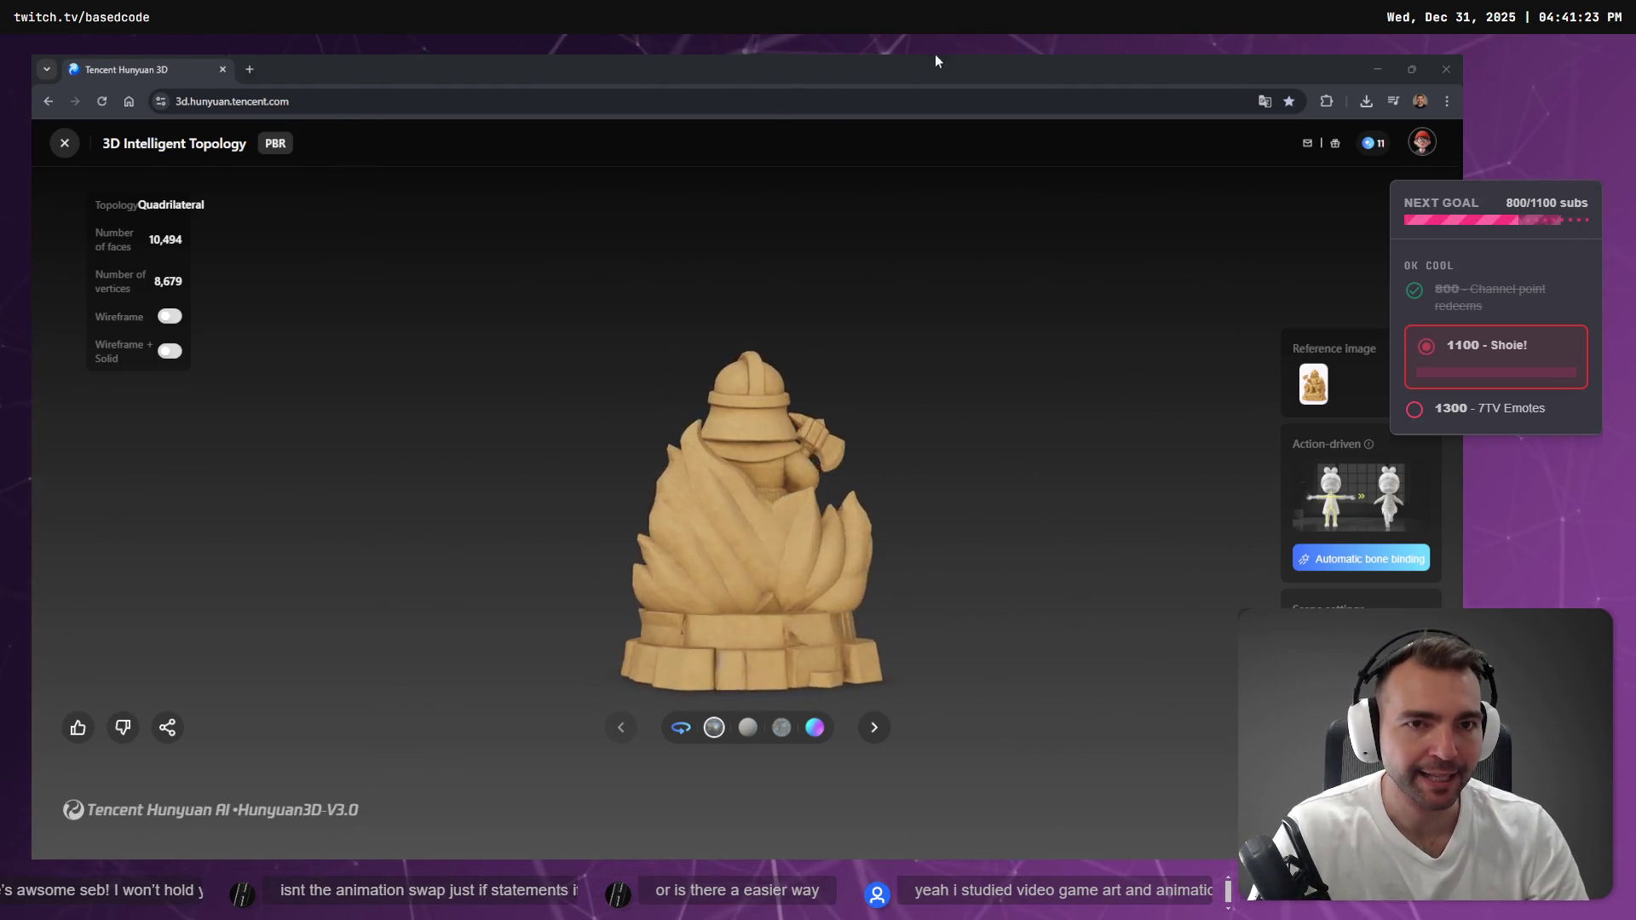
Return to VS Code, where Codex adds a JumpForwardImpulse export to CharacterRootLocomotion.cs
key("alt+Tab")
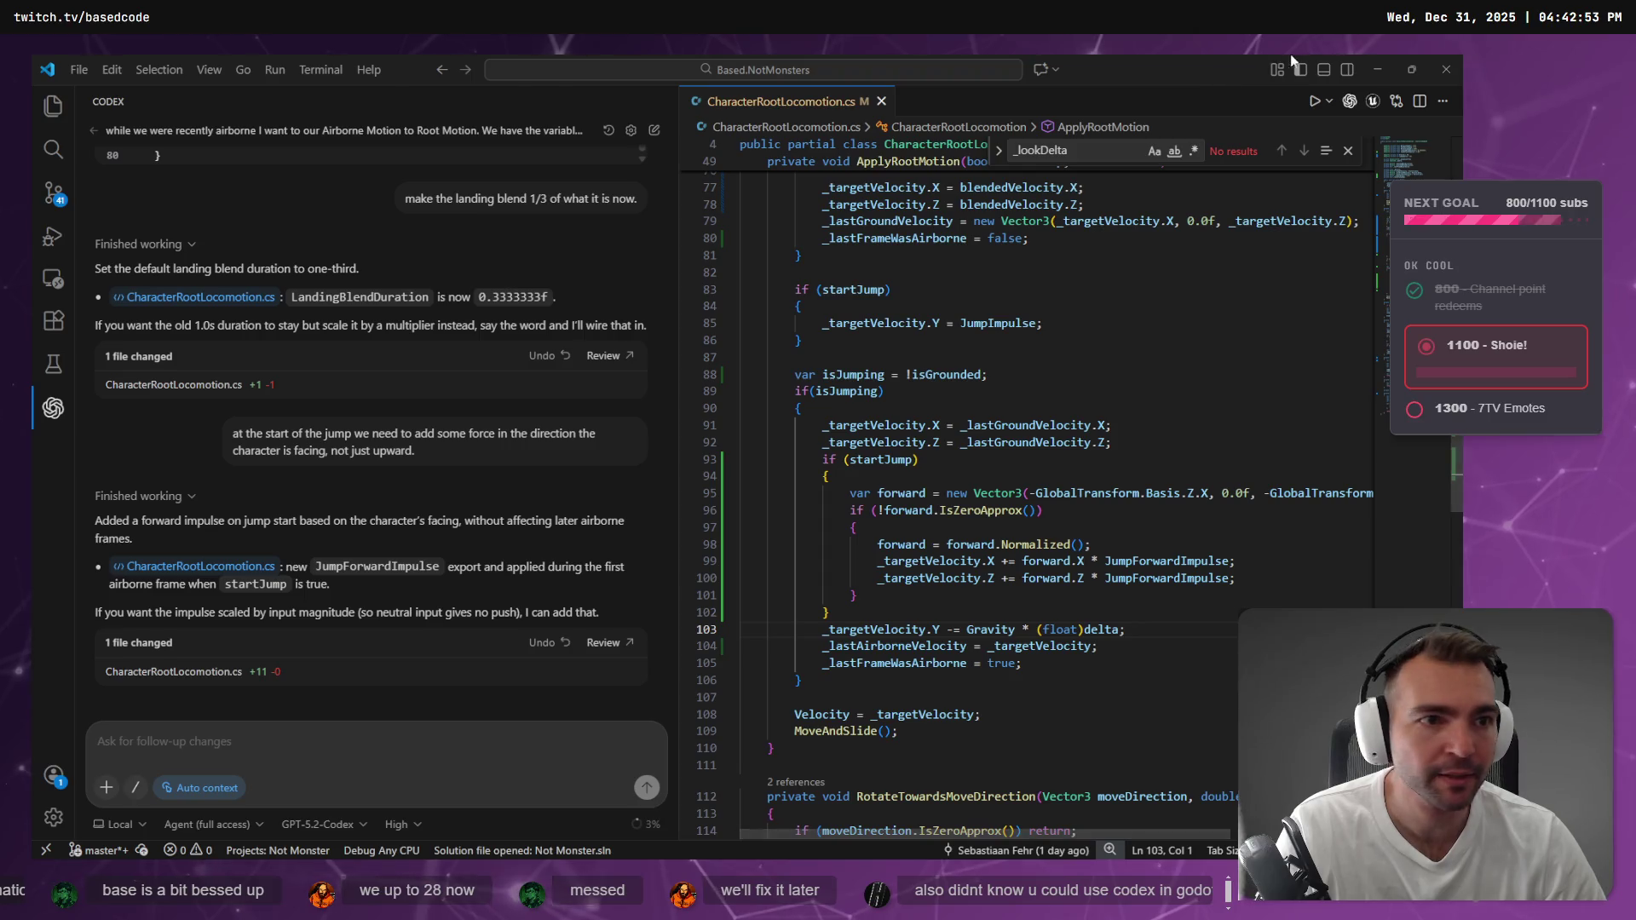
Minimize VS Code and Fork, collapse the 10xEngineer folder, and open a File Explorer window
left_click(1387, 64)
left_click(1376, 58)
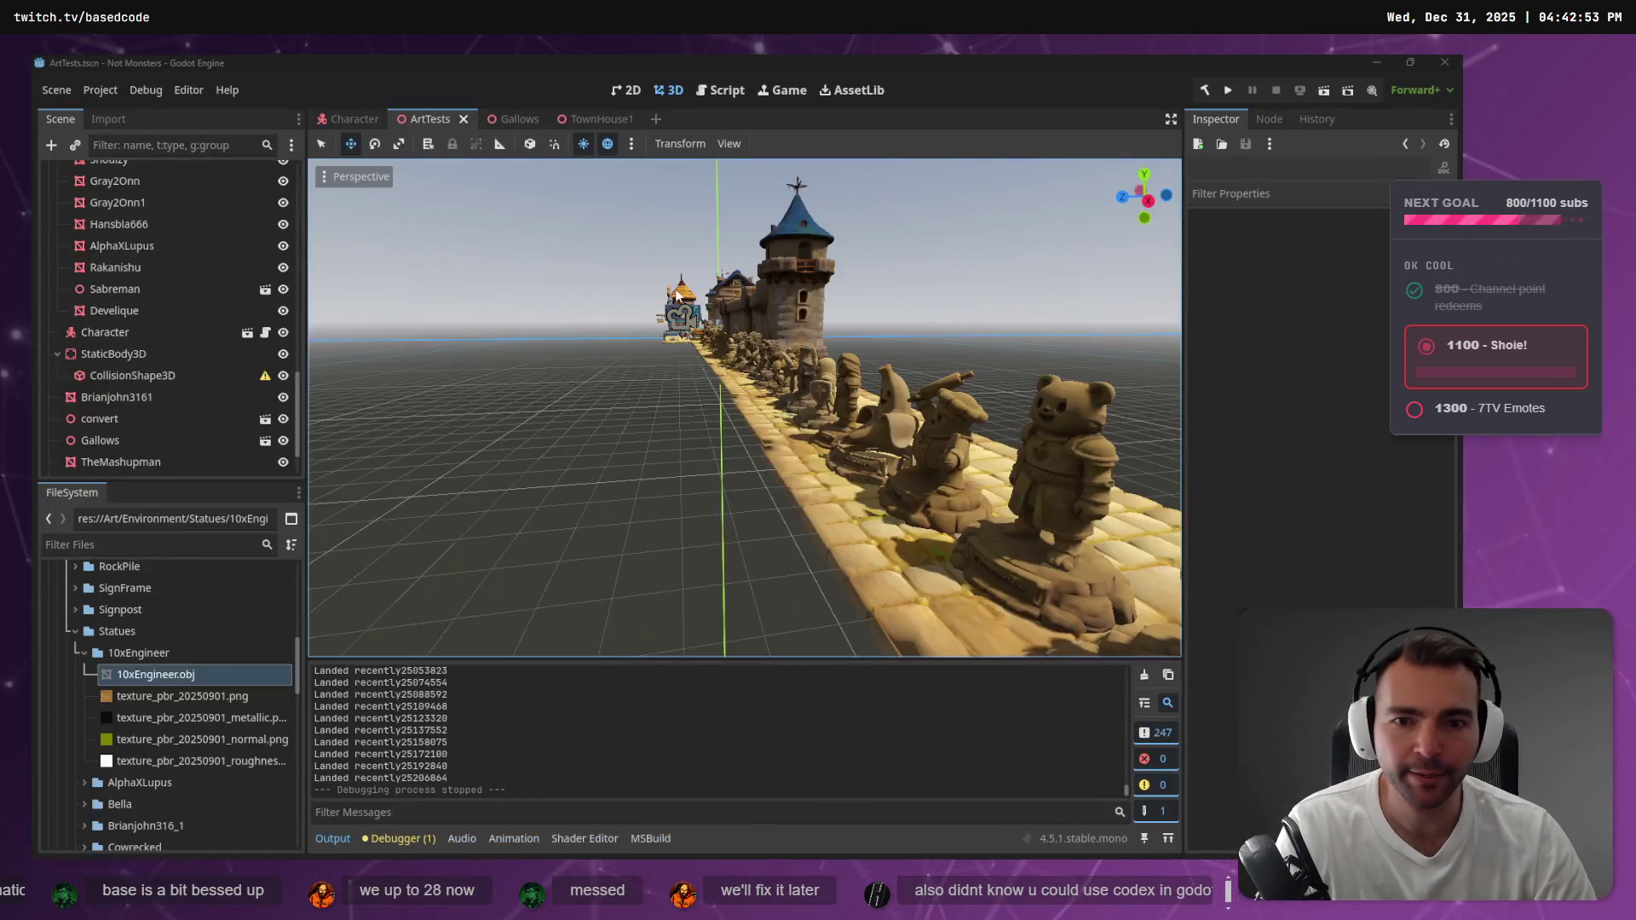
left_click(81, 653)
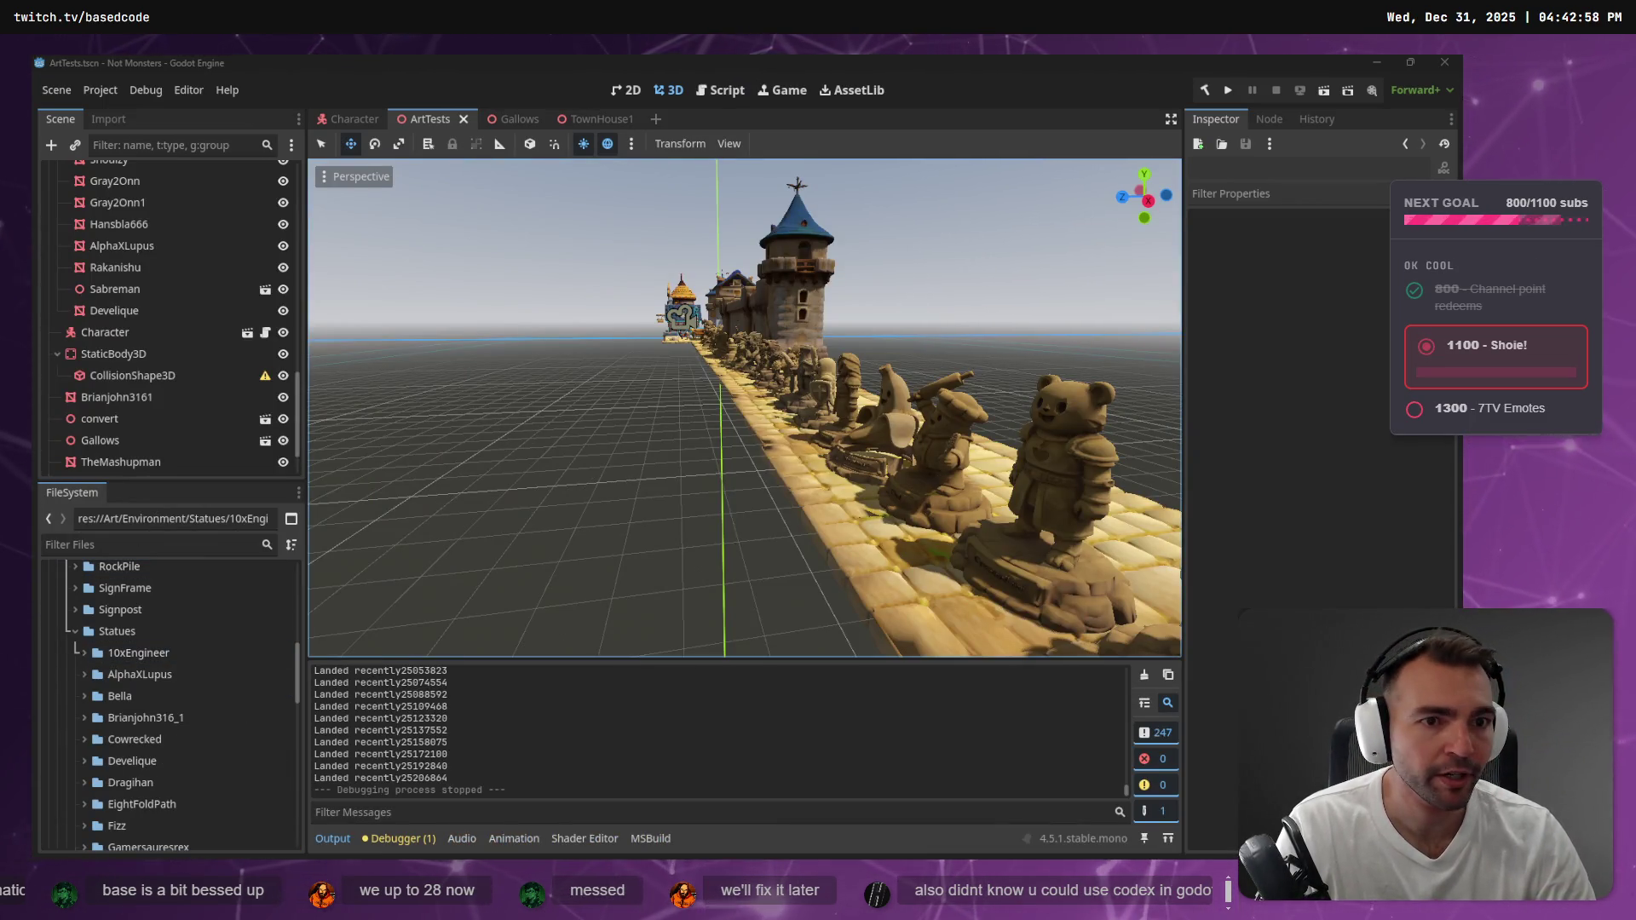
key("super+e")
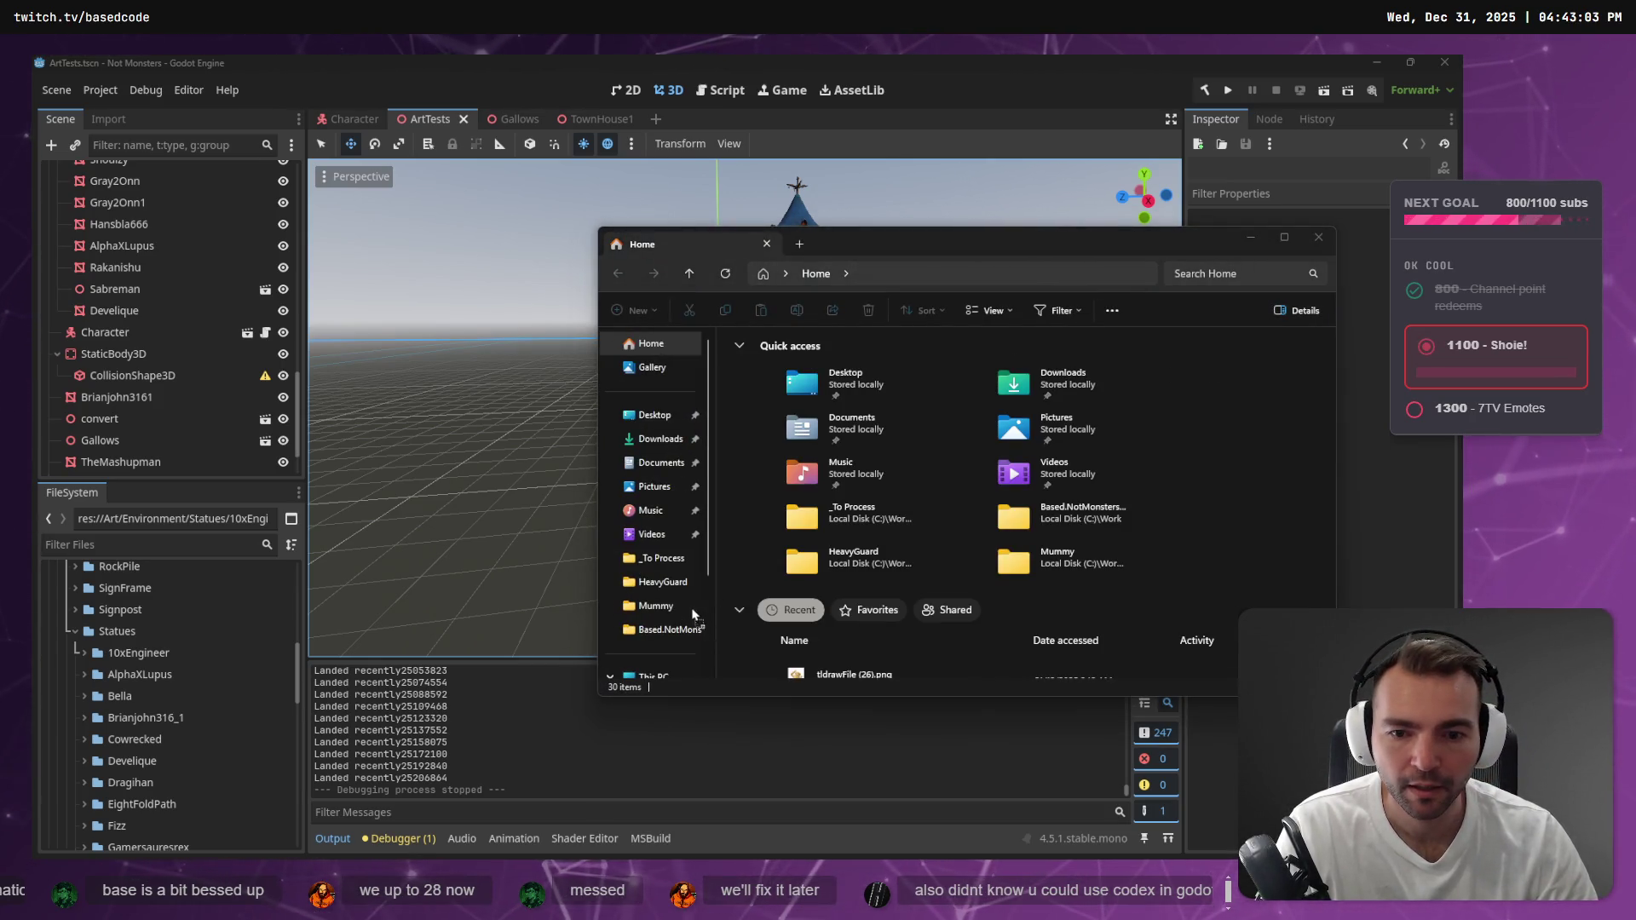
In the _To Process folder, rename the downloaded zip to Mike74f.zip
scroll(693, 614, "down", 2)
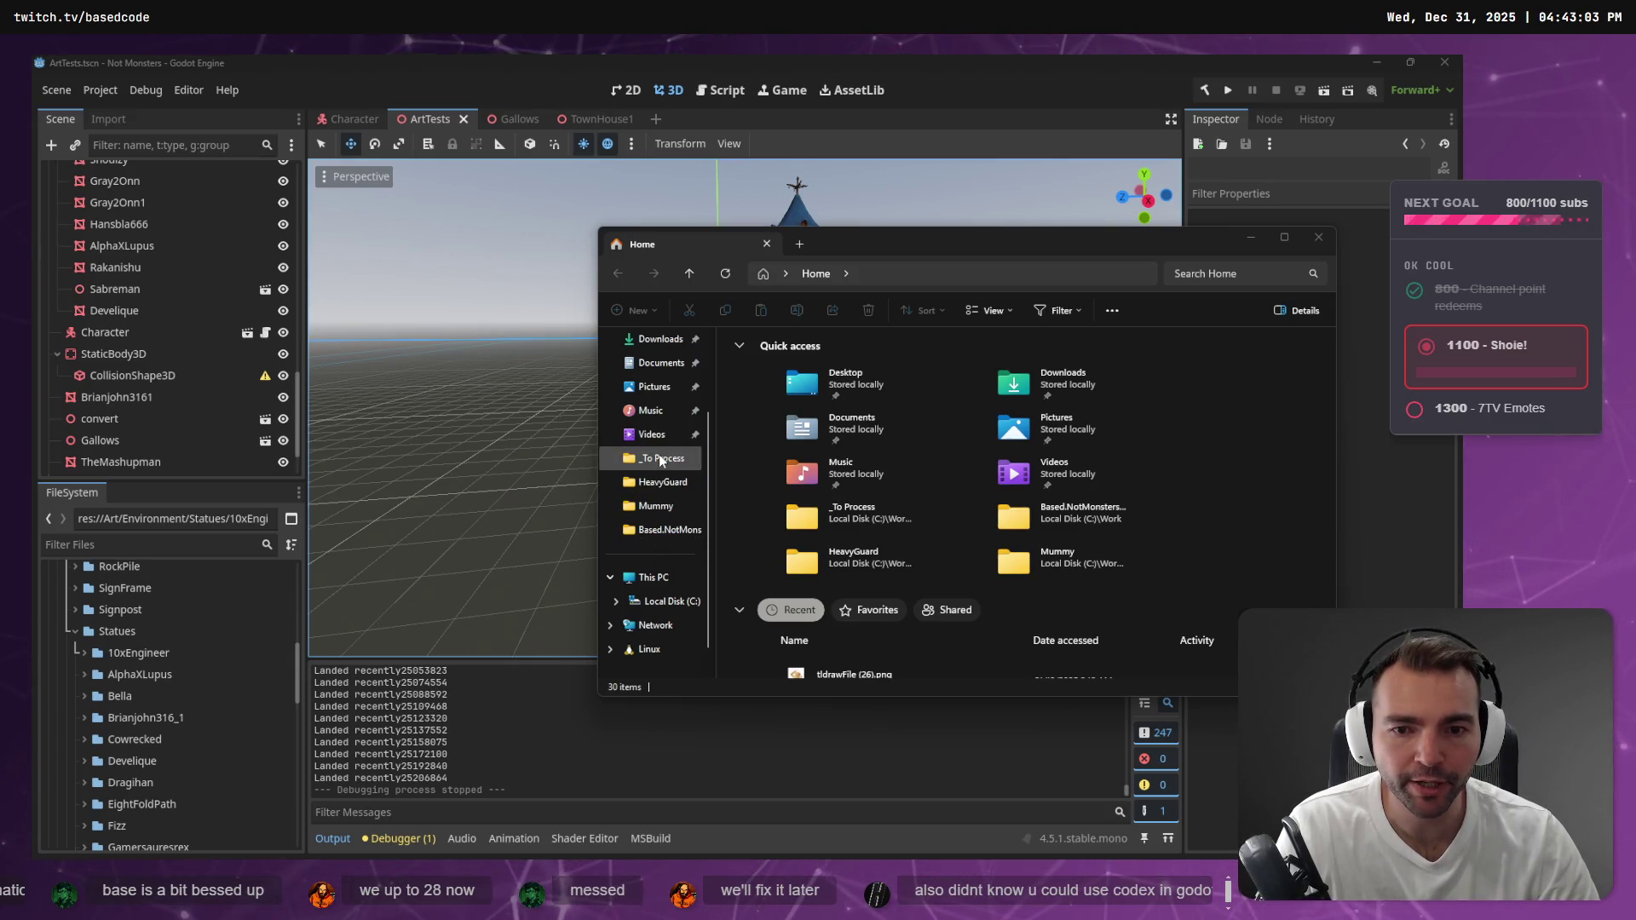
left_click(660, 460)
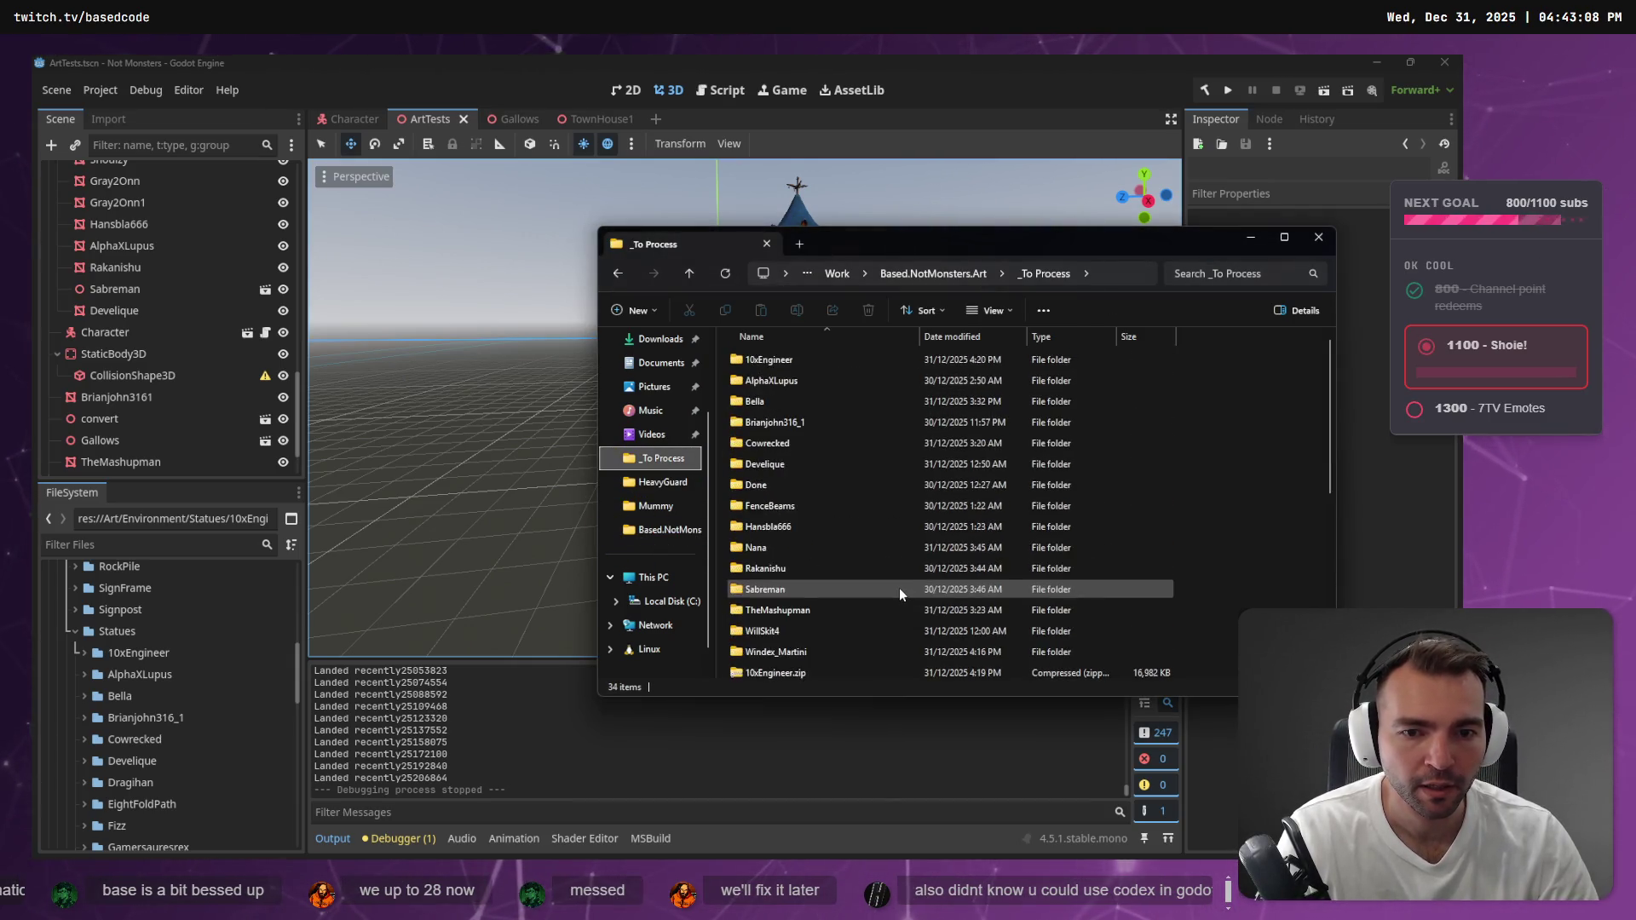
scroll(898, 588, "down", 3)
left_click(827, 668)
left_click(827, 669)
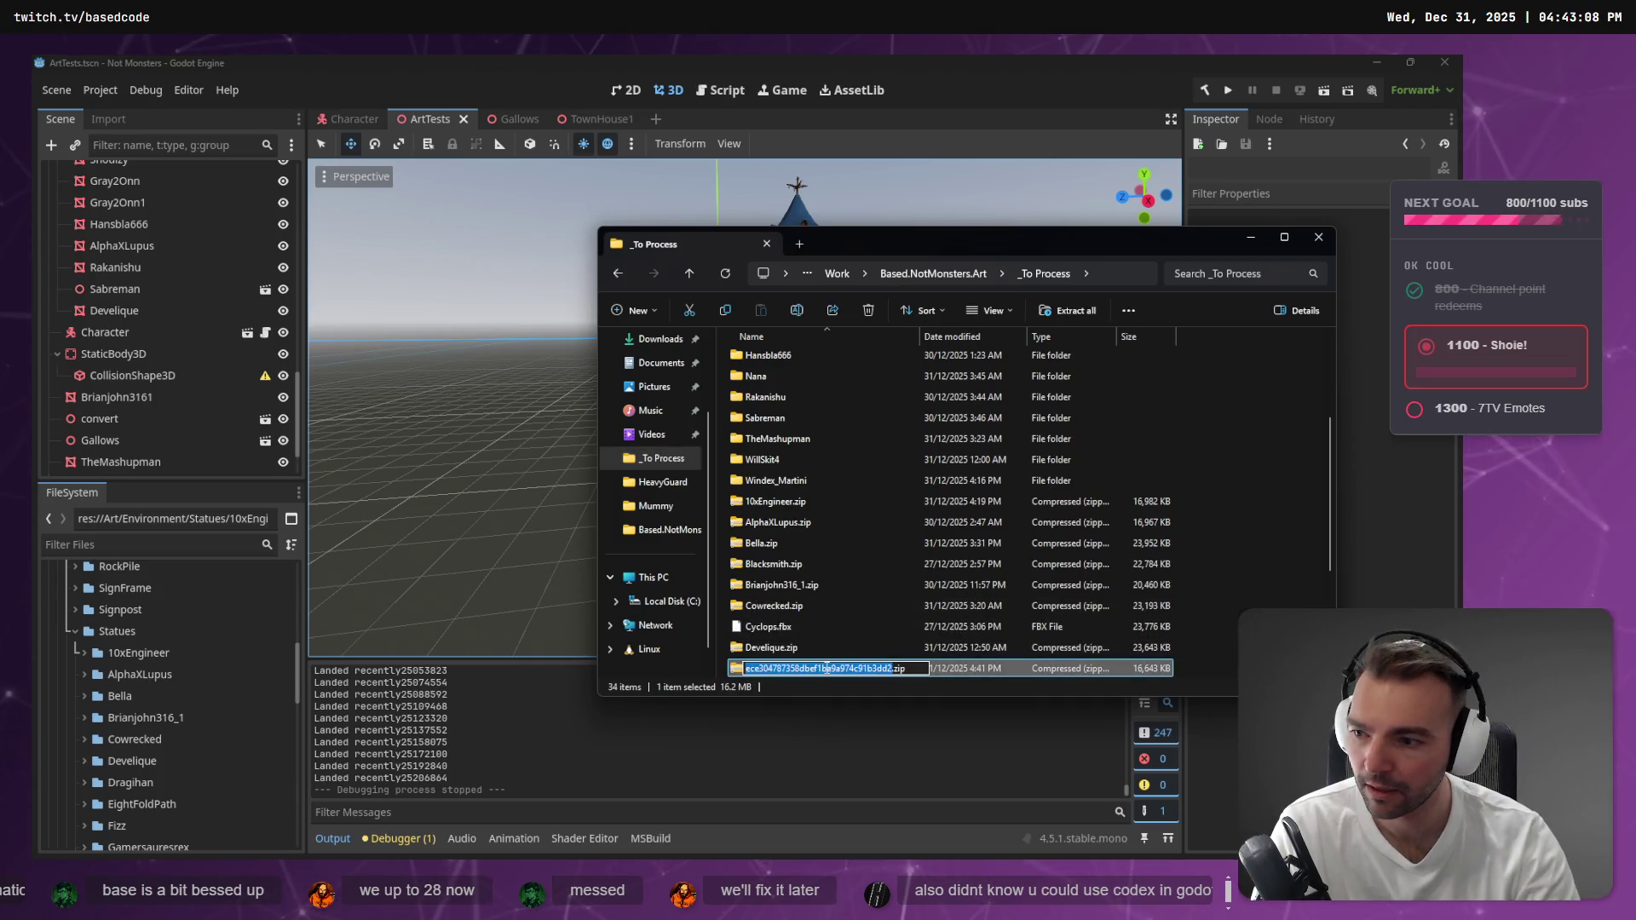
type("m")
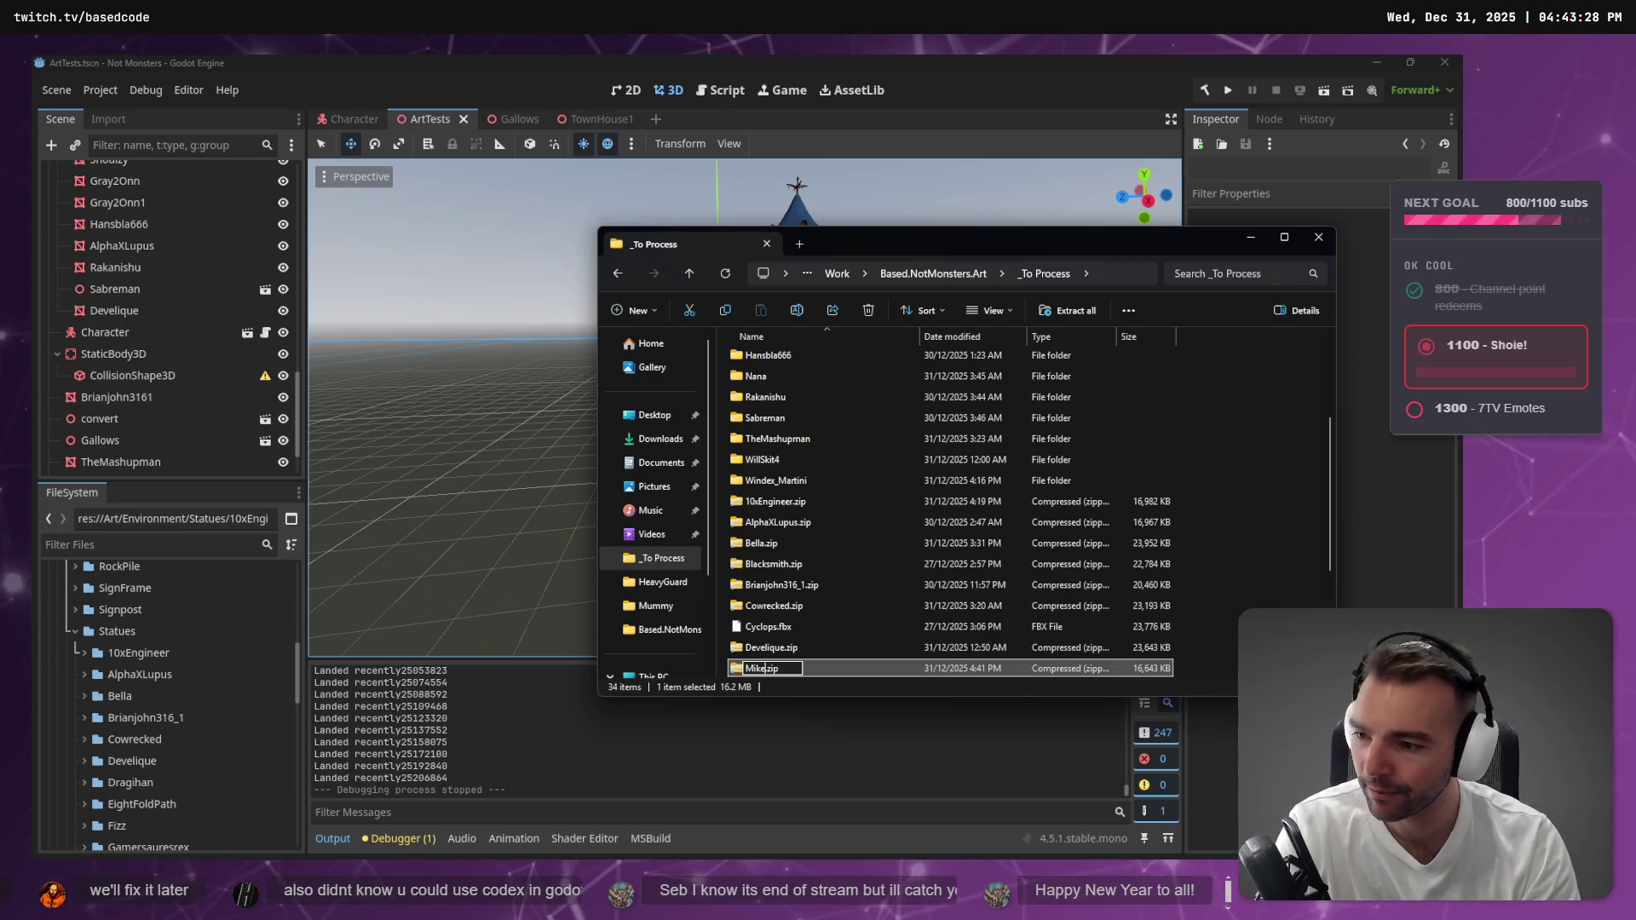
type("74f")
key("Return")
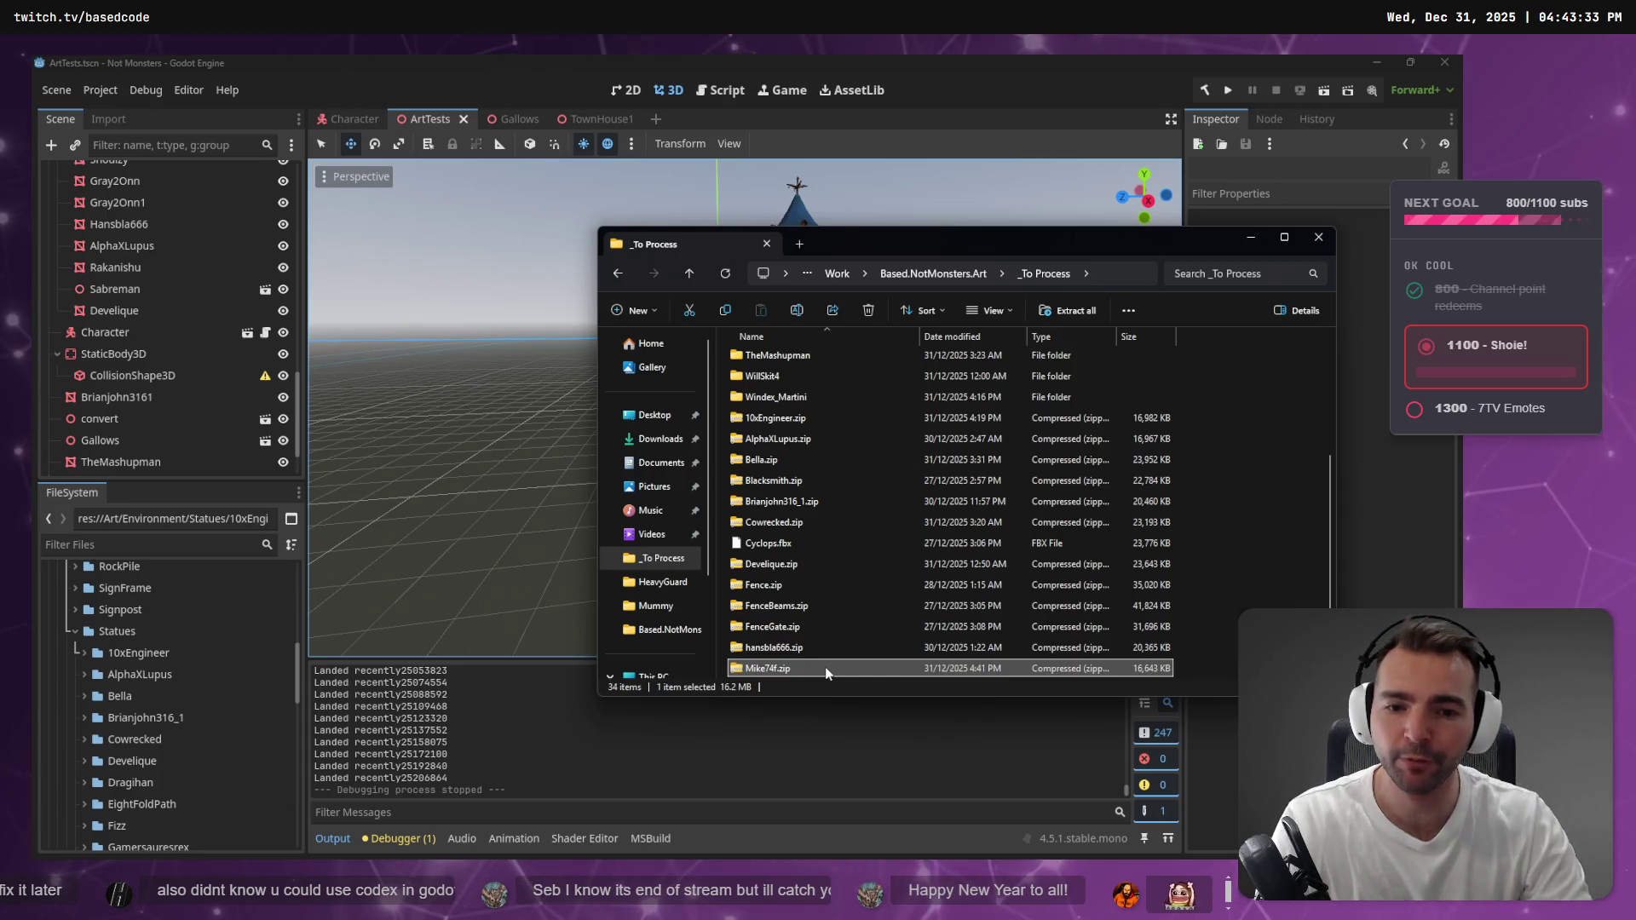
Extract the contents of Mike74f.zip
right_click(796, 663)
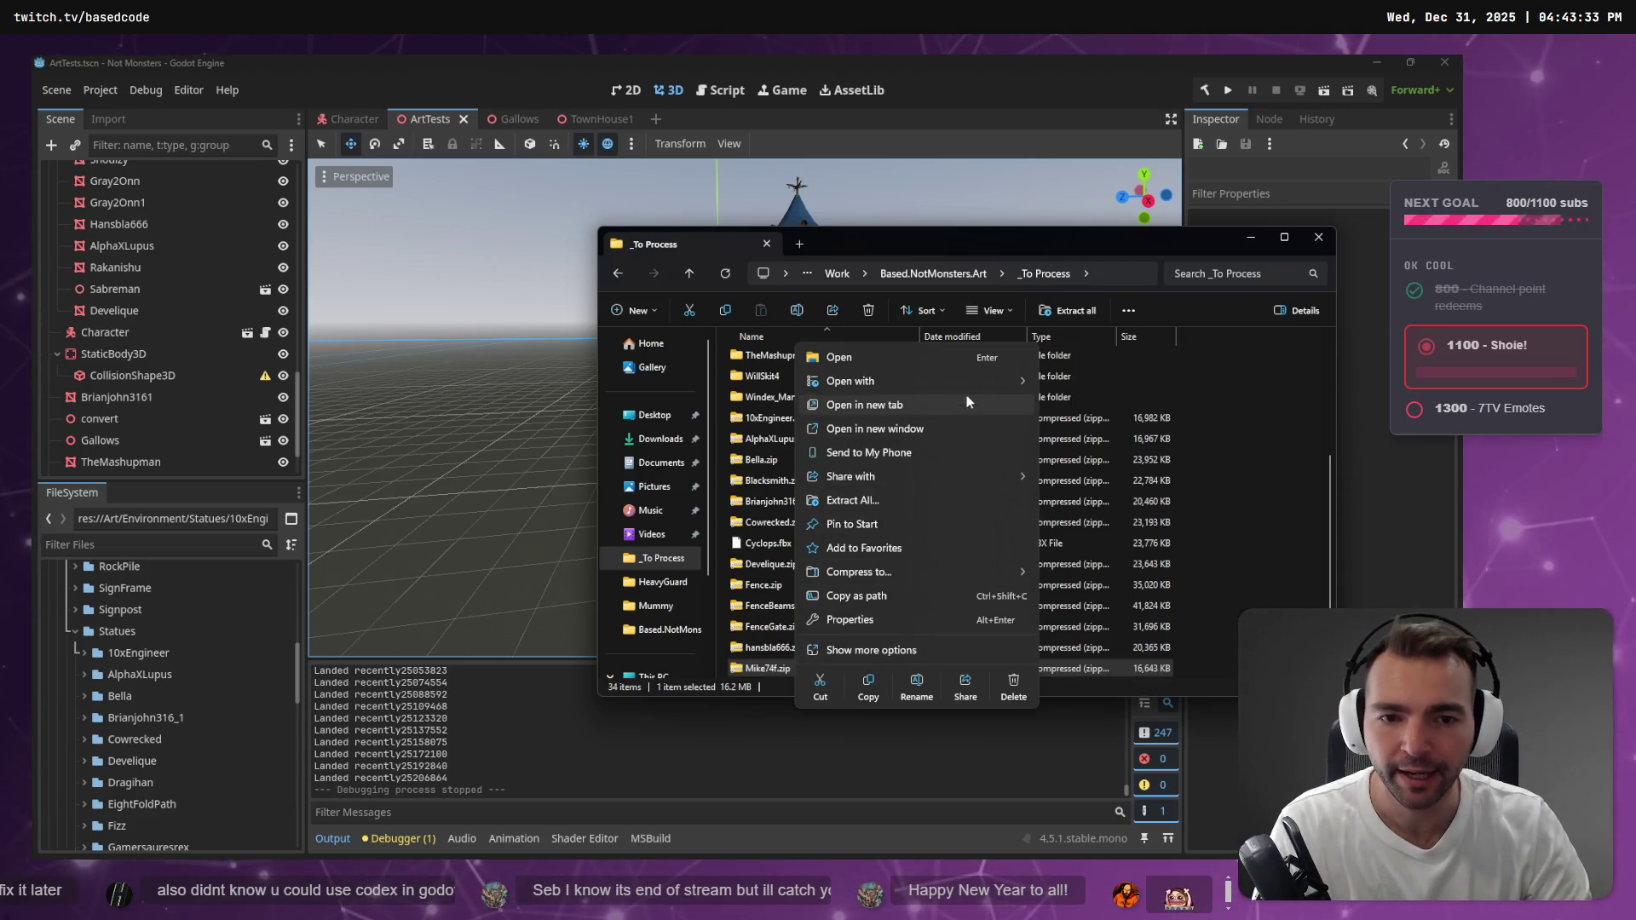
mouse_move(985, 382)
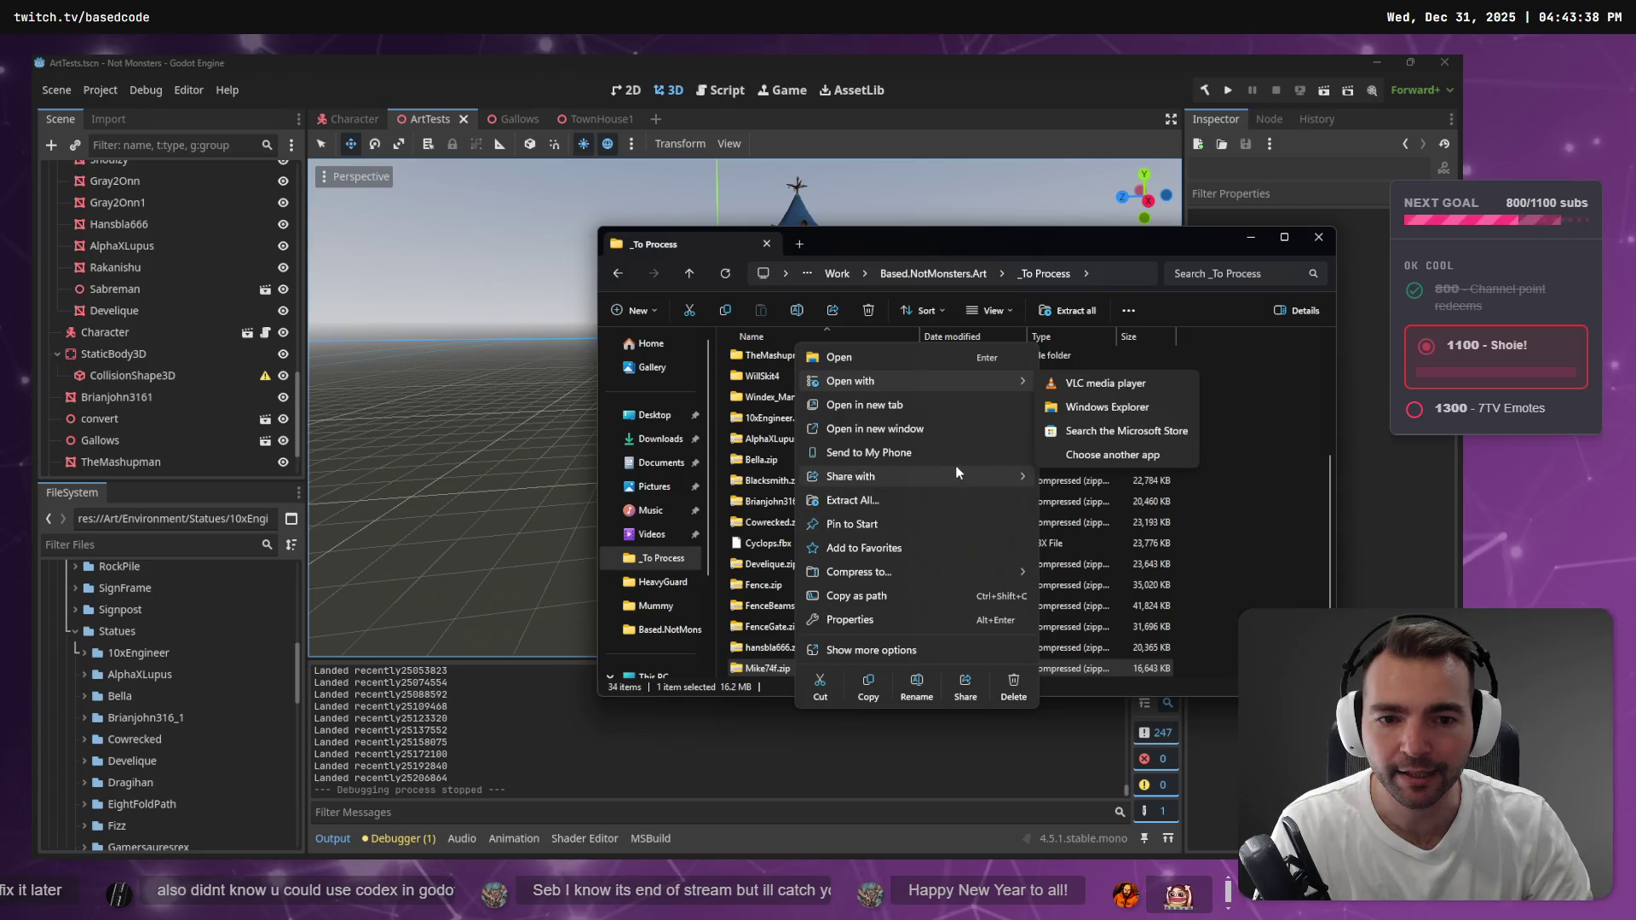
mouse_move(954, 474)
left_click(929, 501)
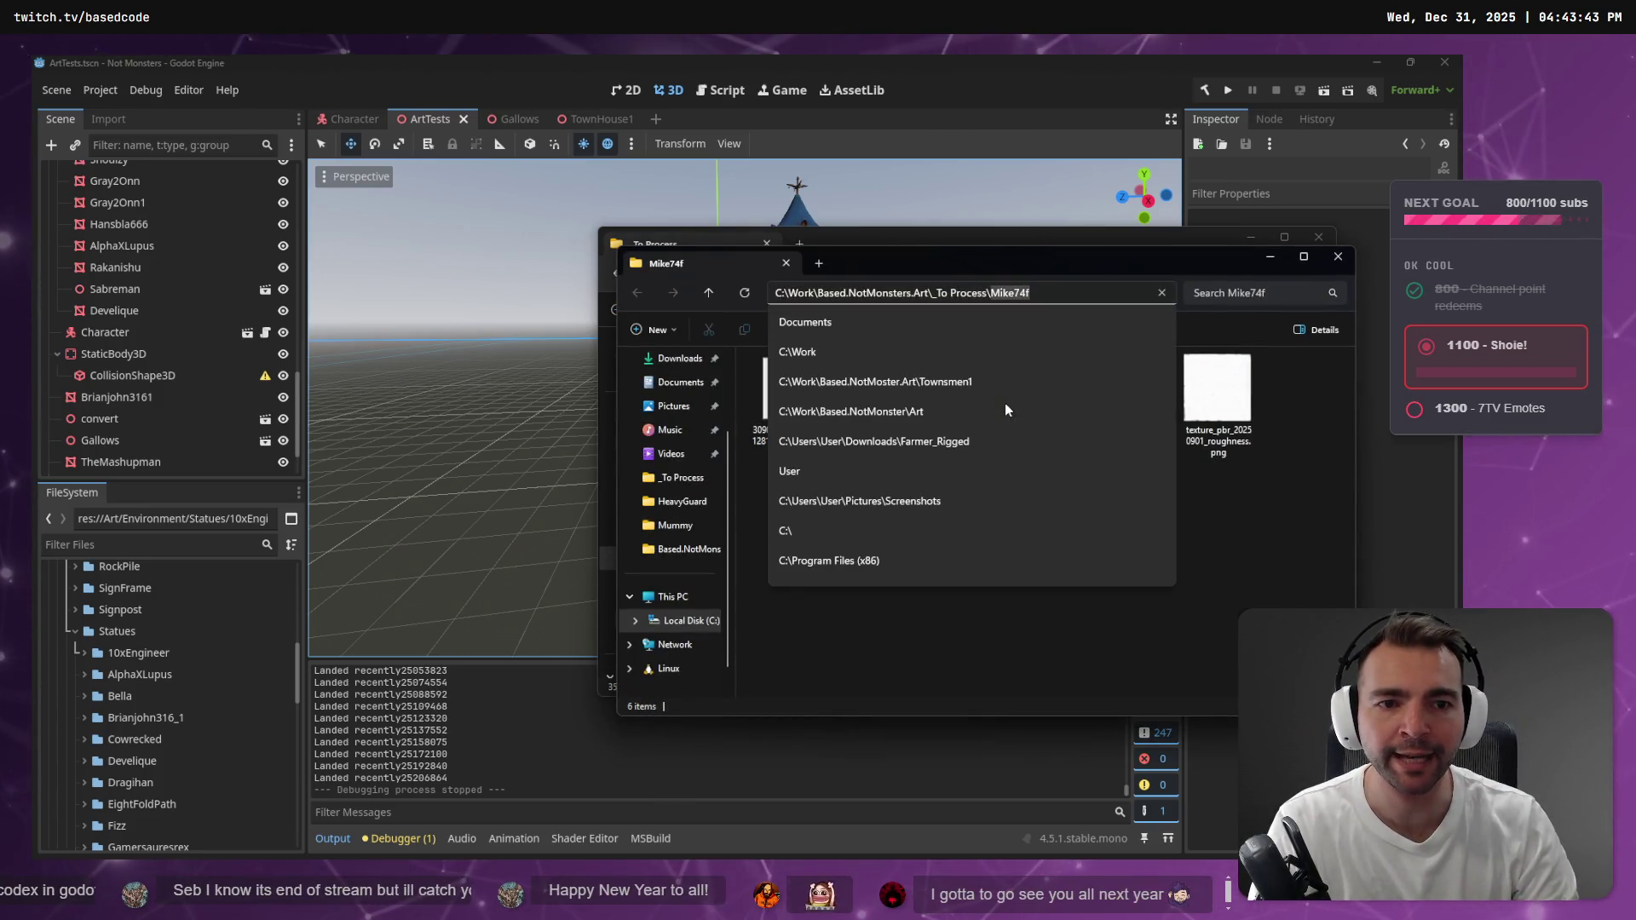
Rename the mesh file to Mike74f.obj and drag it into Godot's FileSystem
left_click(777, 406)
key("F2")
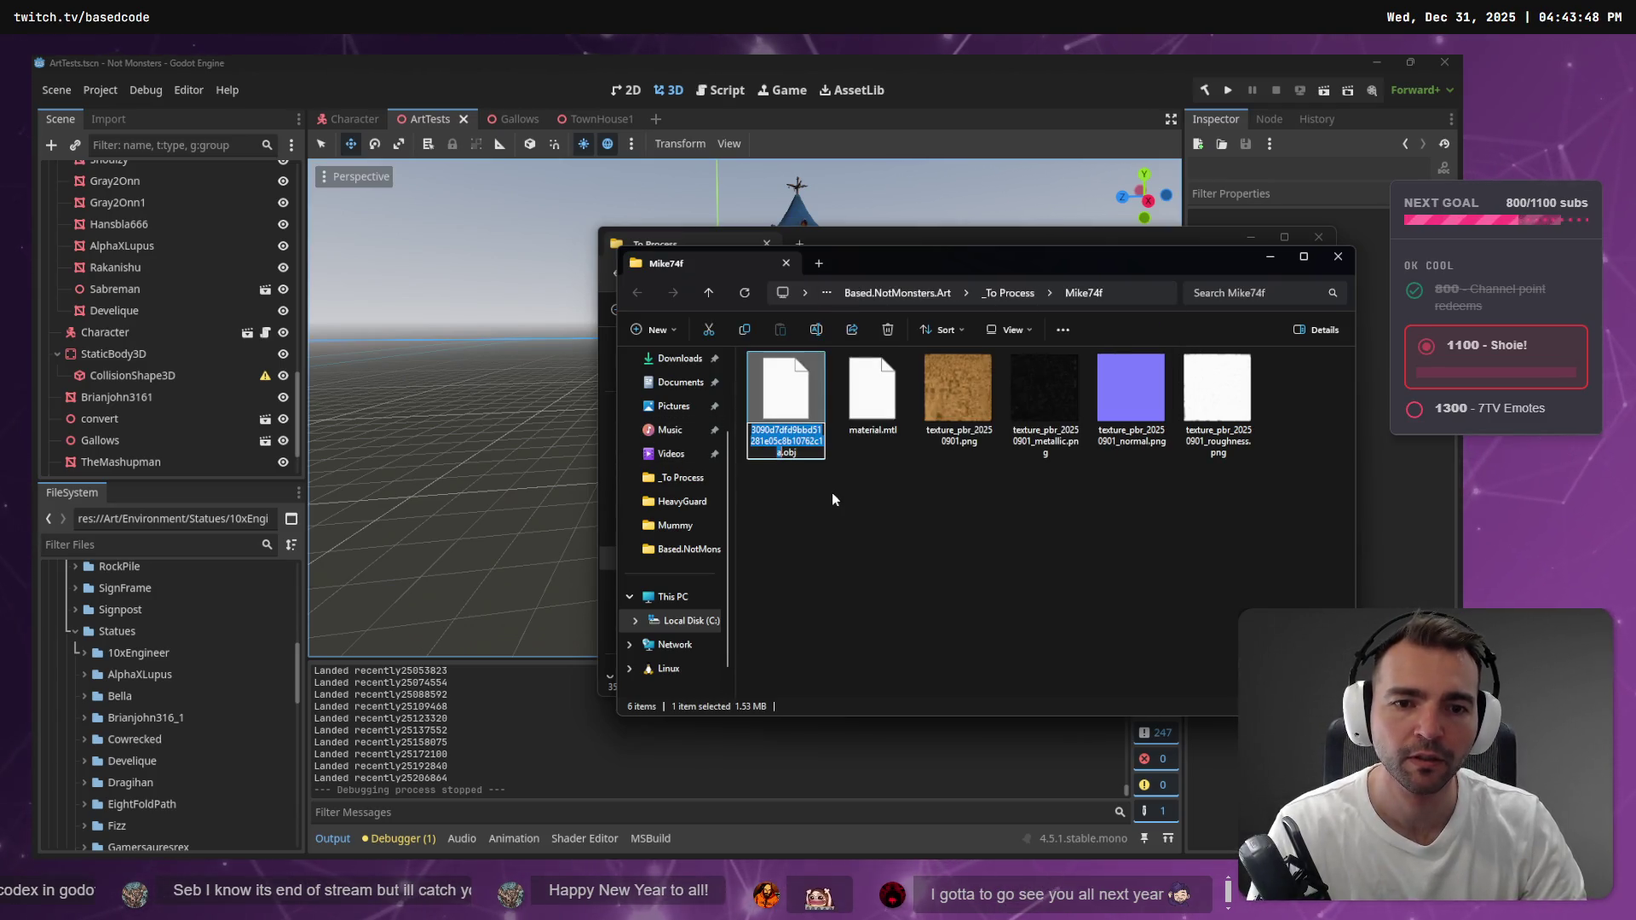
type("Mike74f")
left_click(833, 496)
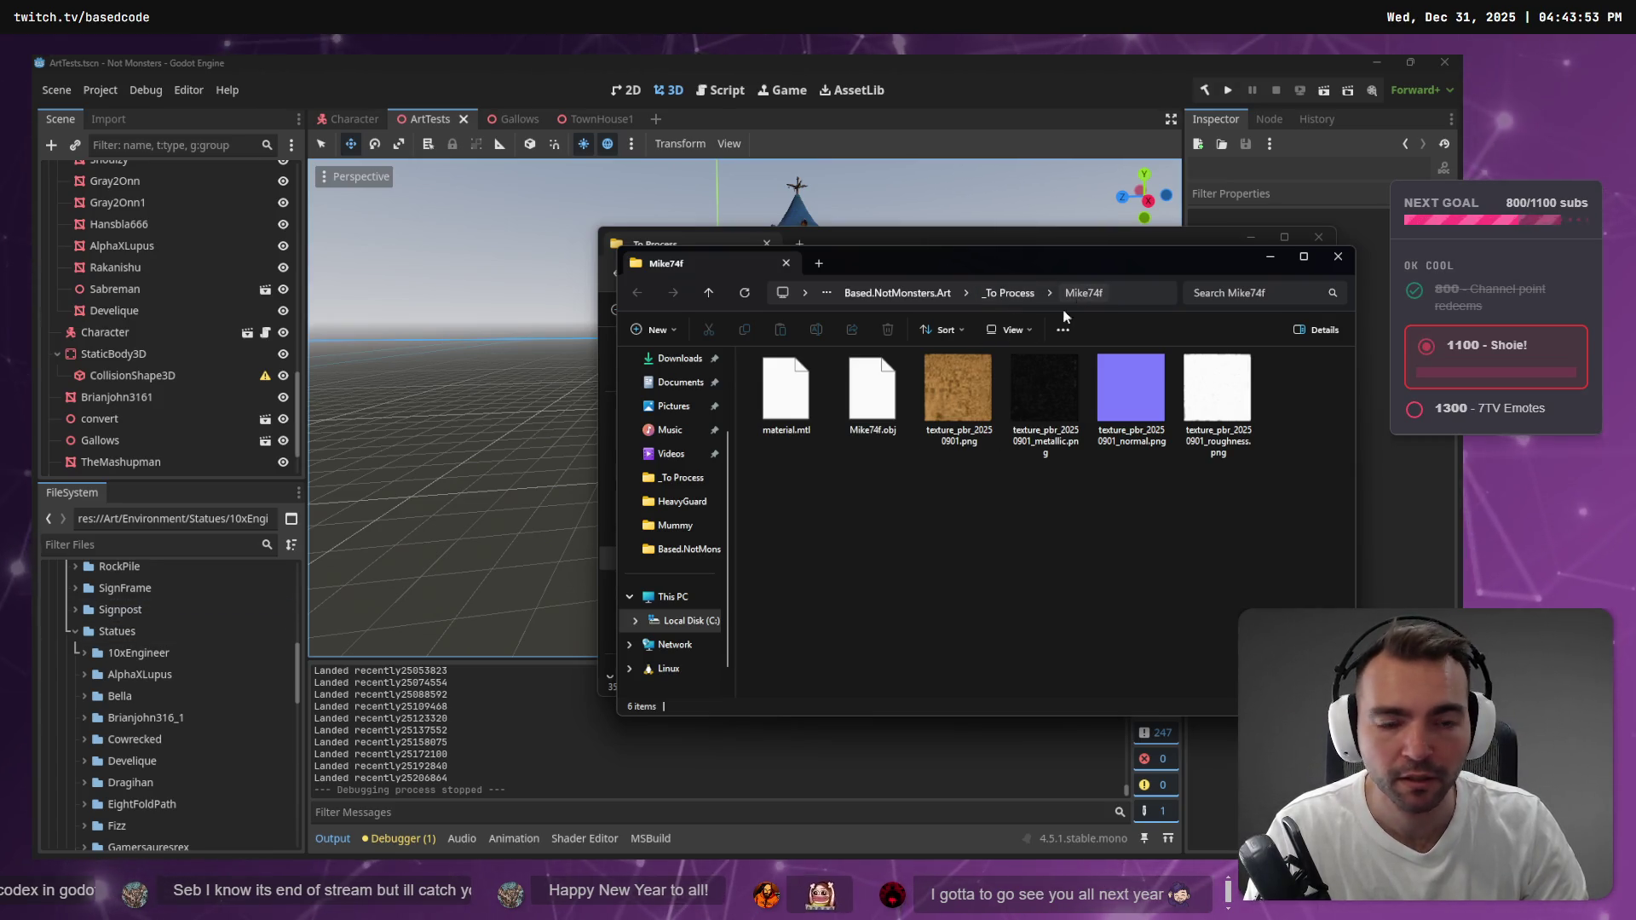
mouse_move(873, 392)
left_mouse_down()
mouse_move(46, 620)
mouse_move(120, 636)
left_mouse_up()
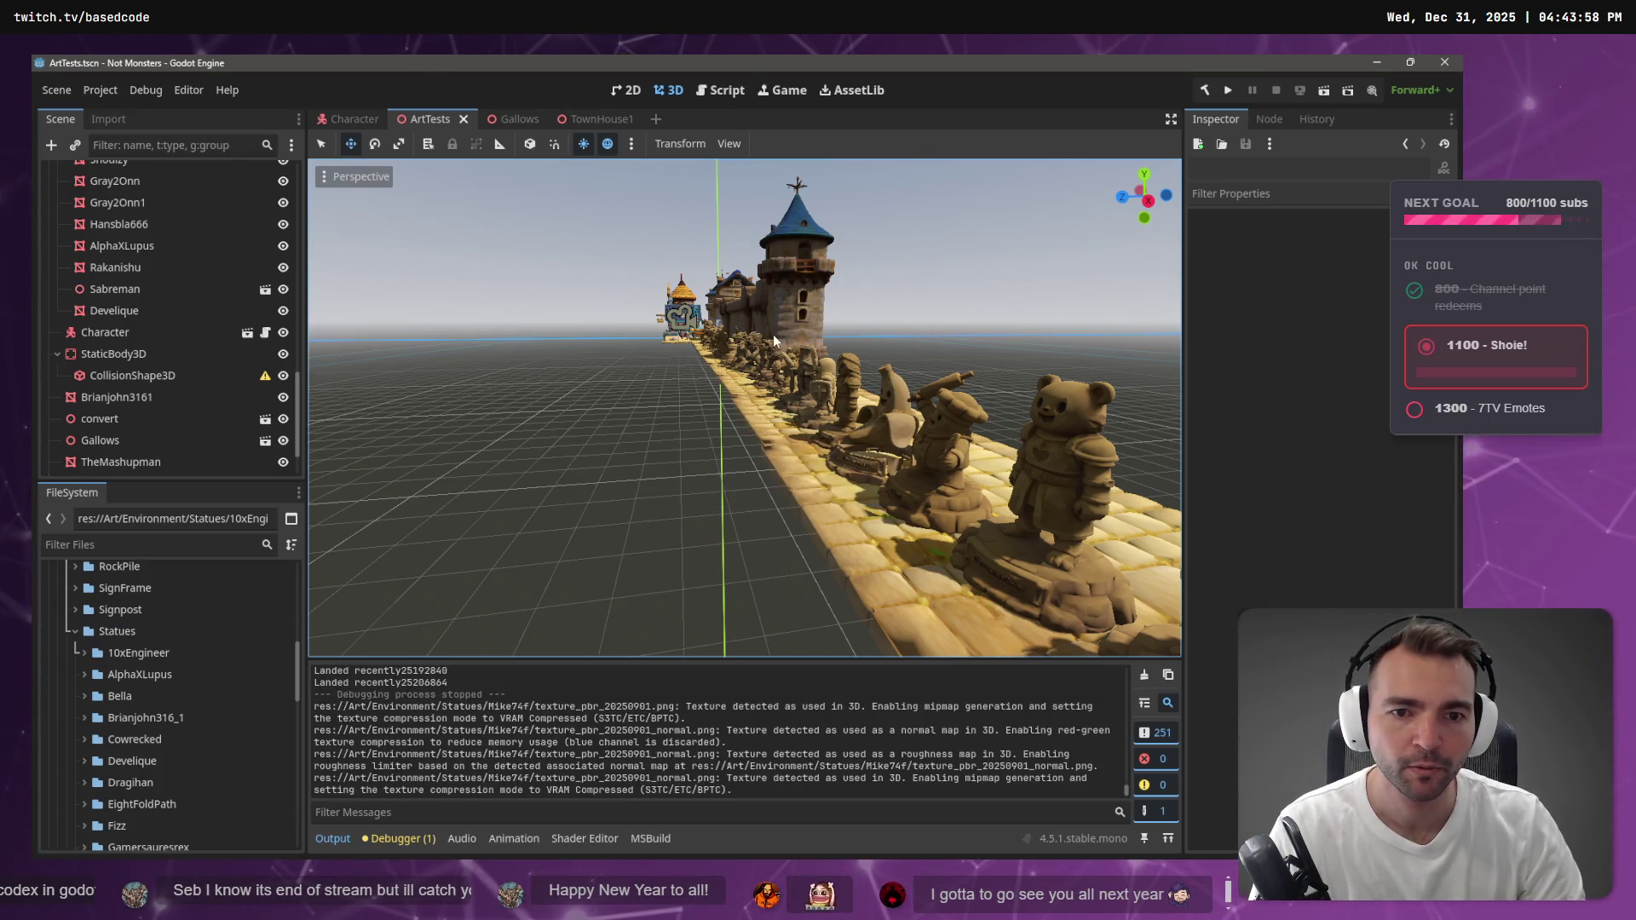
Paste a copy of the tile under the Cobblestones16 path tile
left_click_drag(774, 334, 703, 387)
left_click(767, 511)
scroll(769, 501, "down", 2)
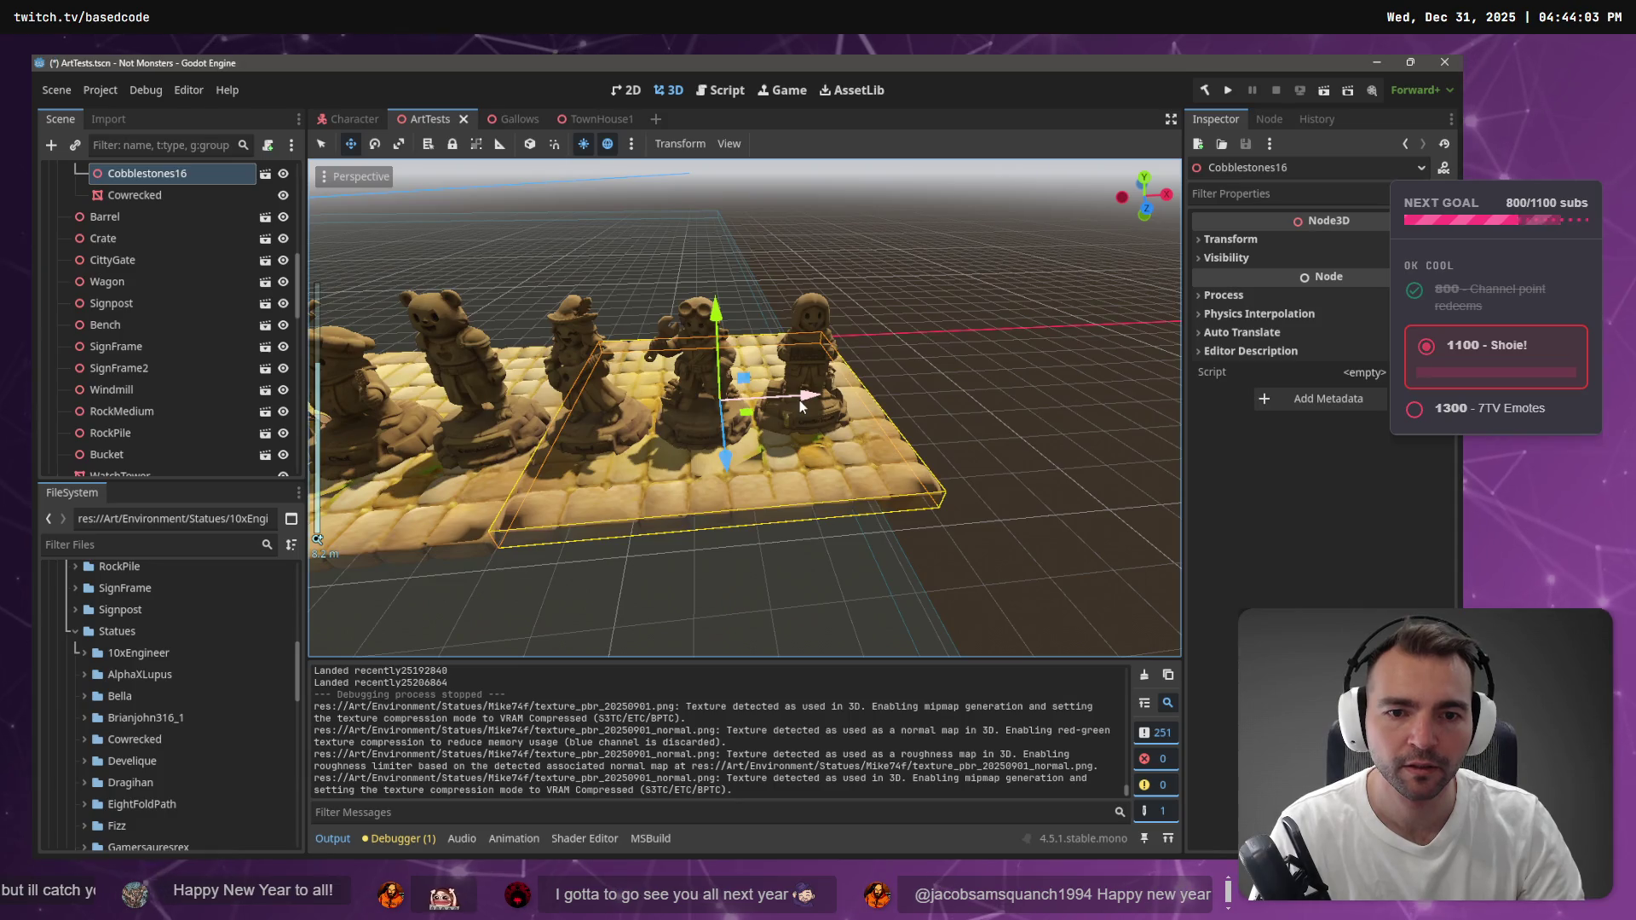
key("ctrl+v")
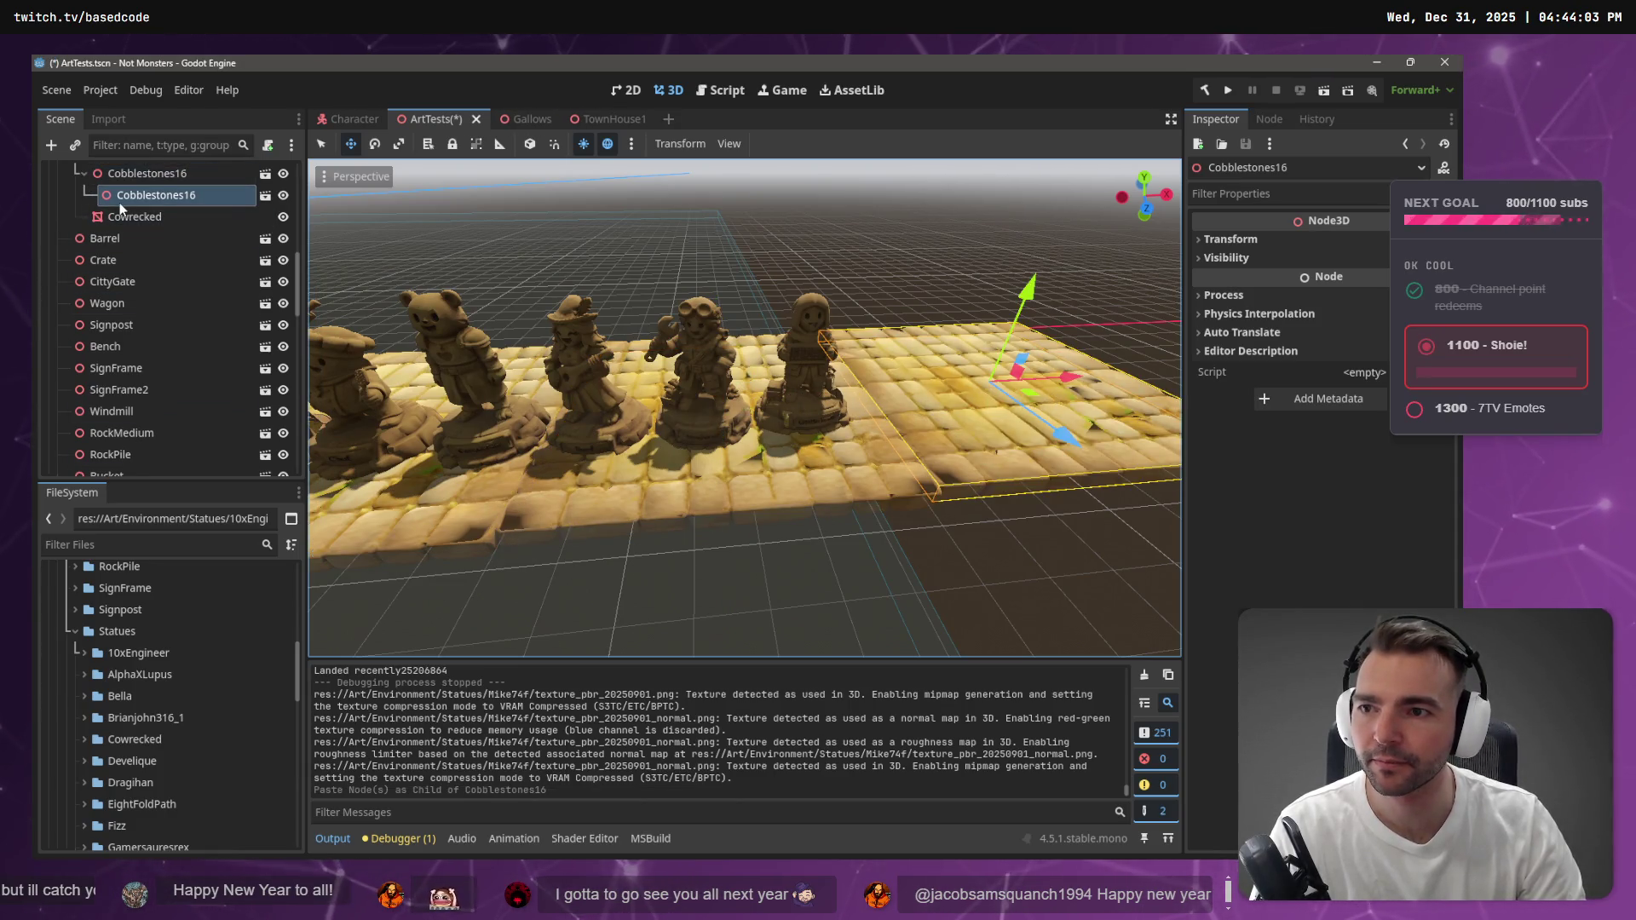
Move the Cowrecked and Bella statues into the Statues group
scroll(121, 208, "up", 3)
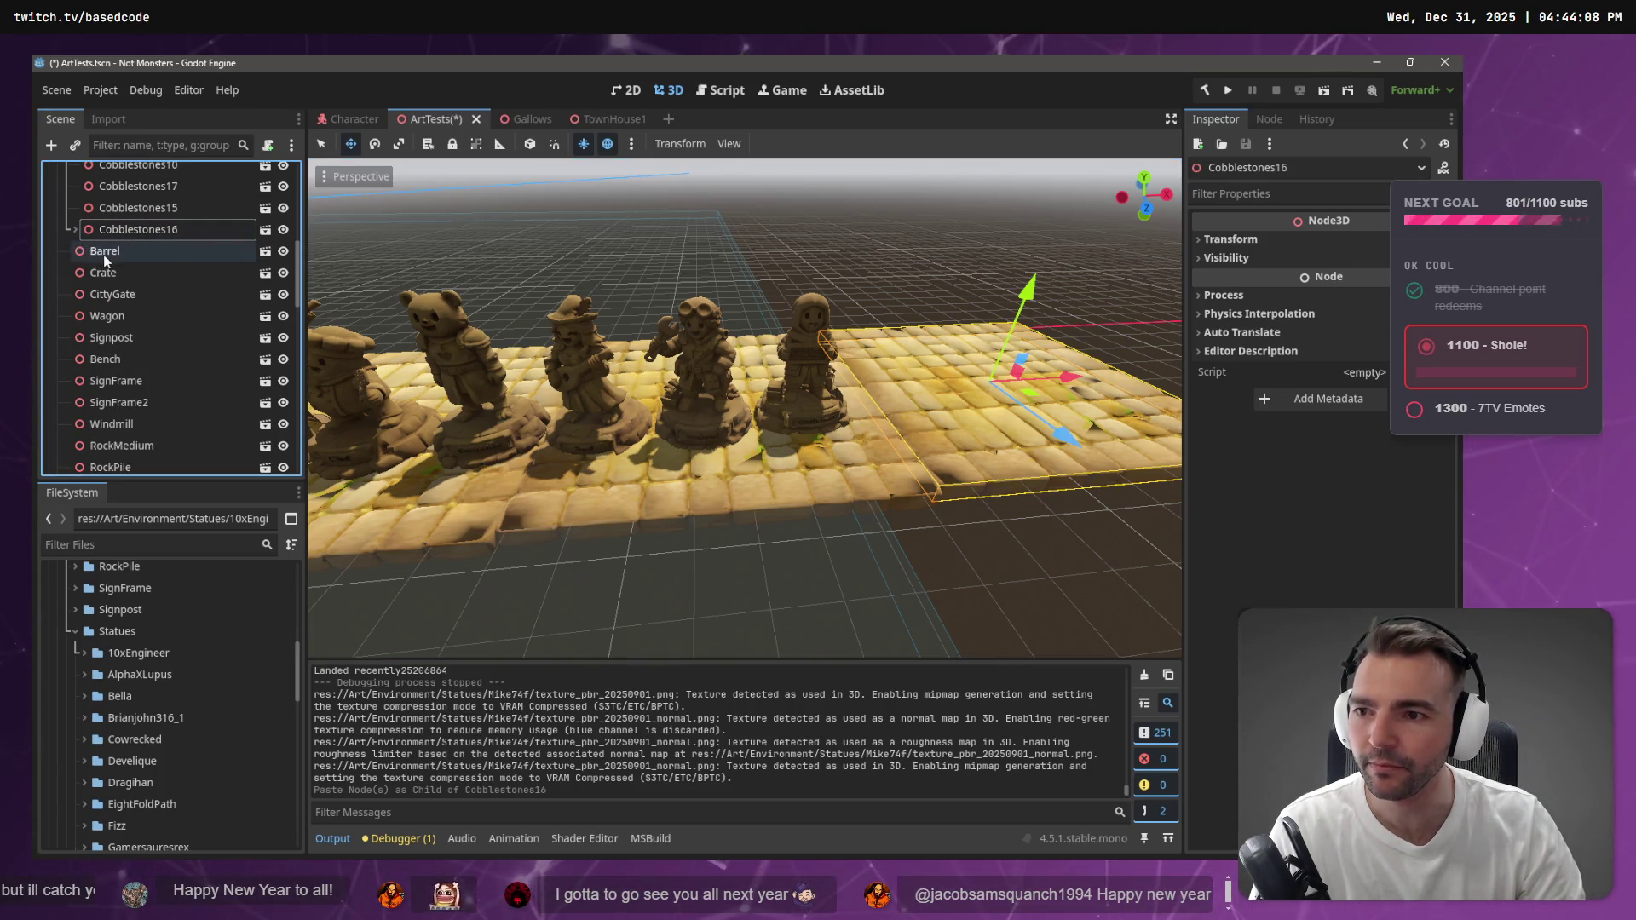
left_click(75, 230)
left_click(75, 268)
left_click(143, 334)
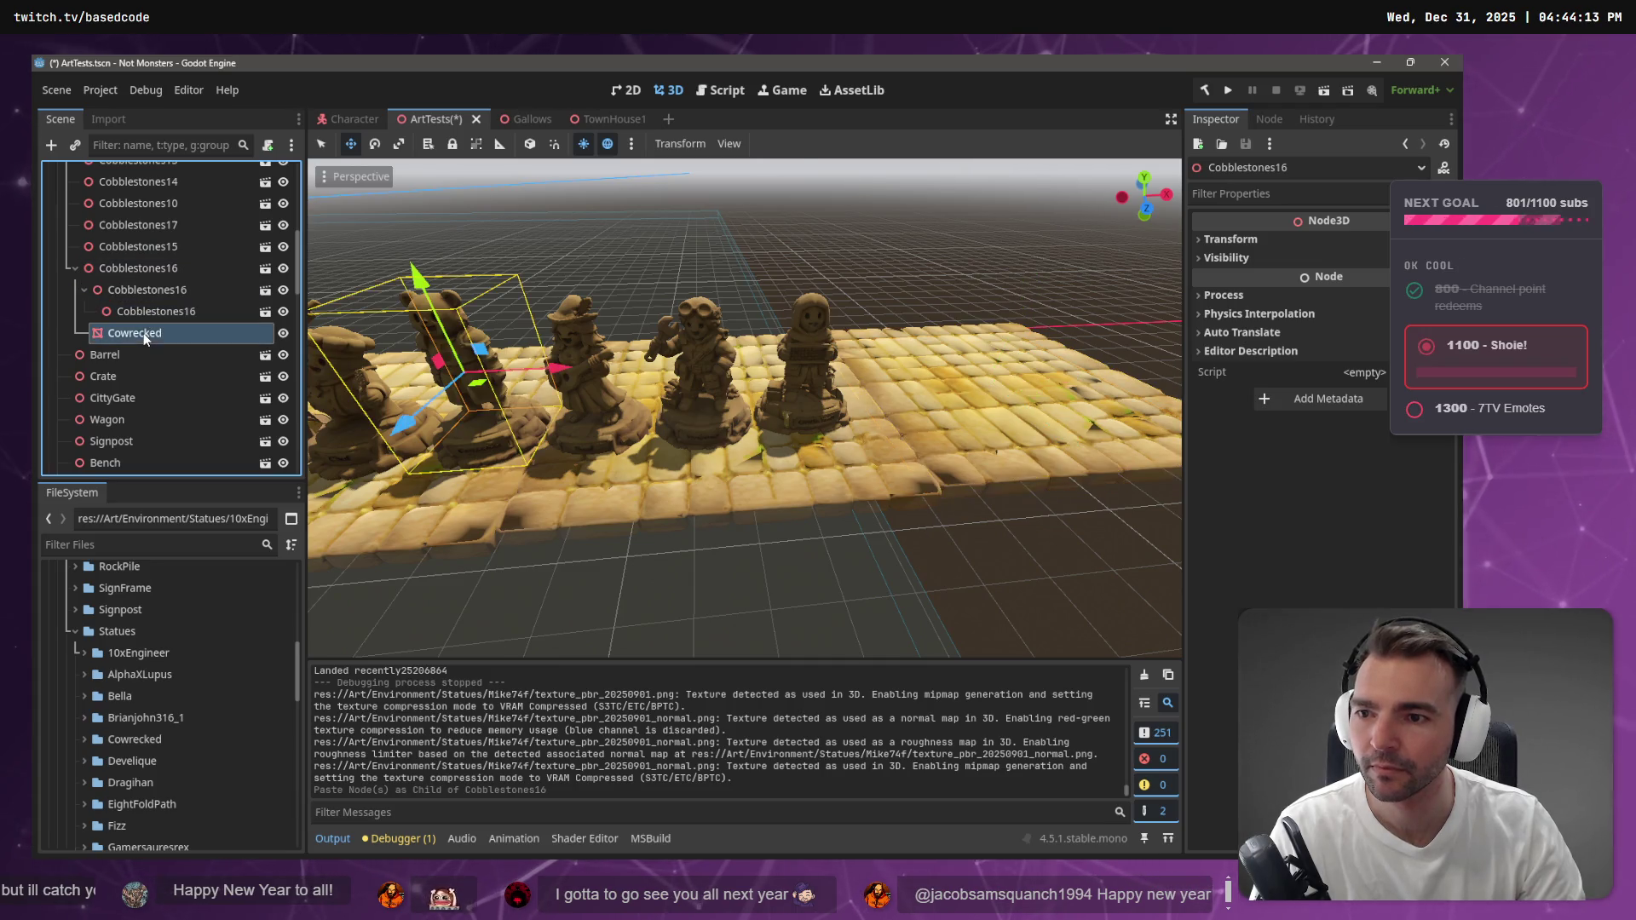
mouse_move(125, 336)
left_mouse_down()
mouse_move(120, 364)
mouse_move(106, 243)
left_mouse_up()
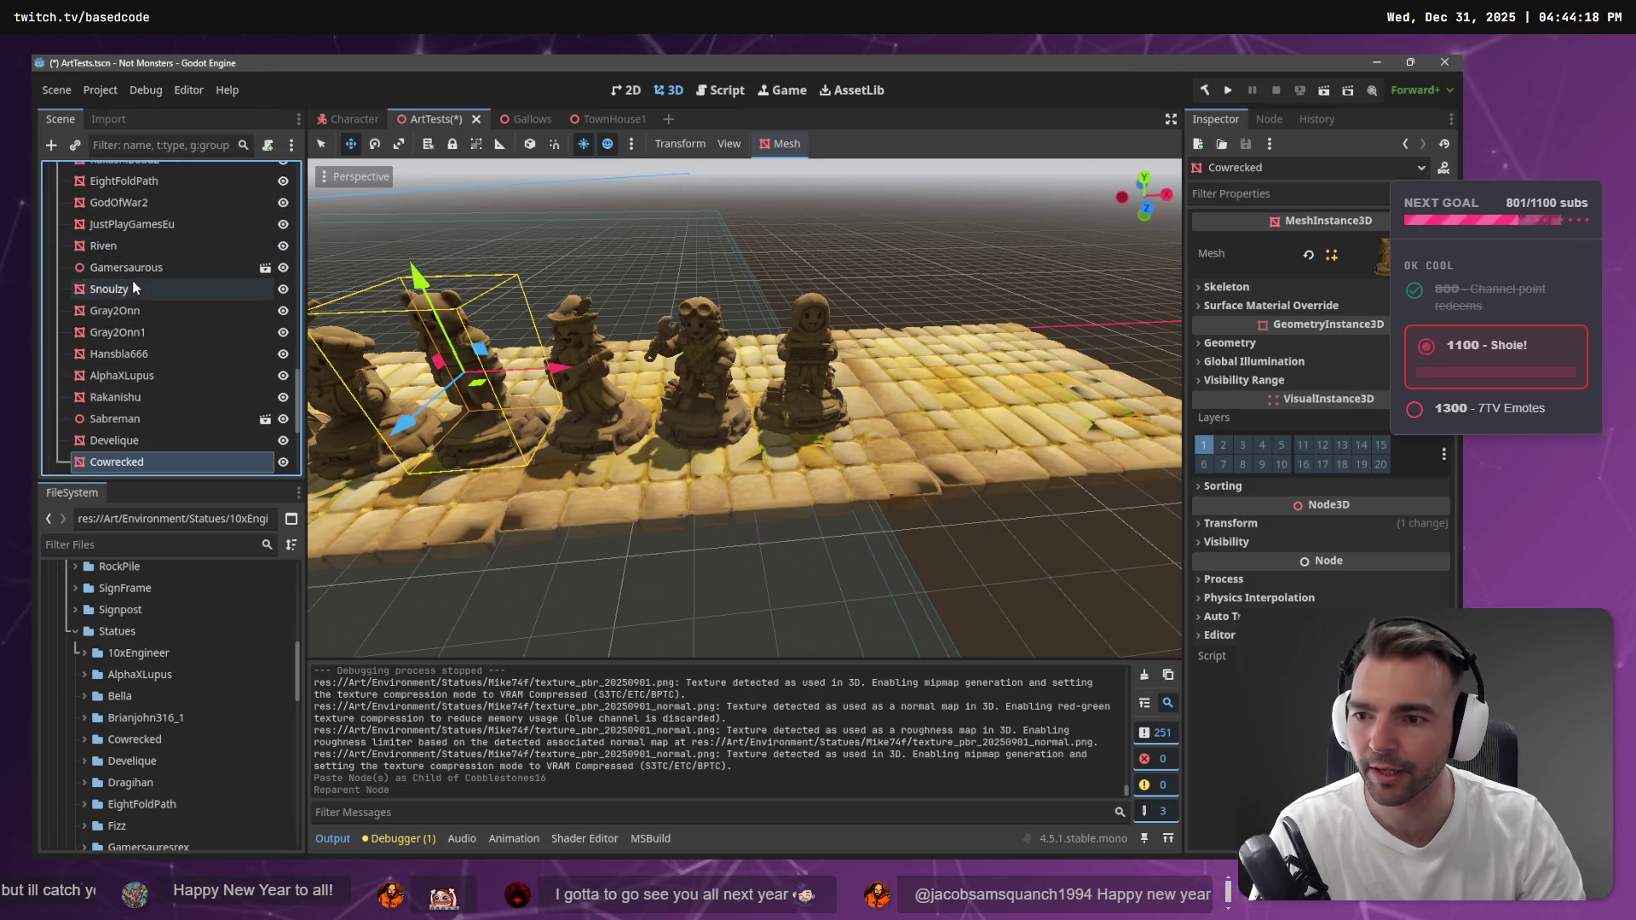
scroll(127, 290, "up", 5)
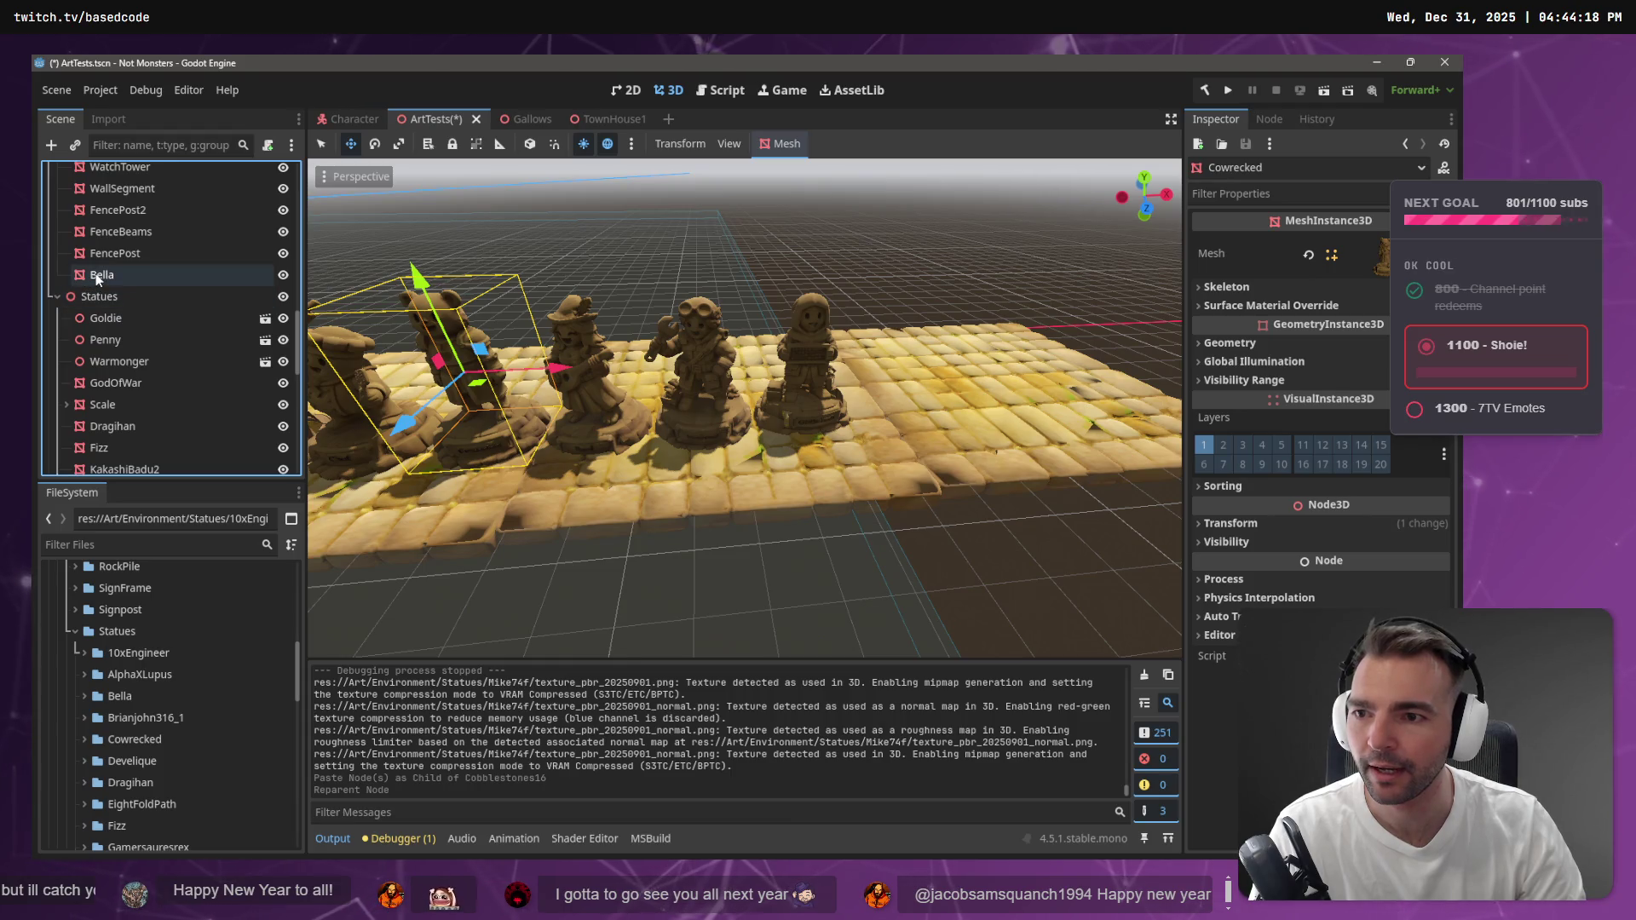
left_click(98, 277)
left_click_drag(125, 274, 114, 300)
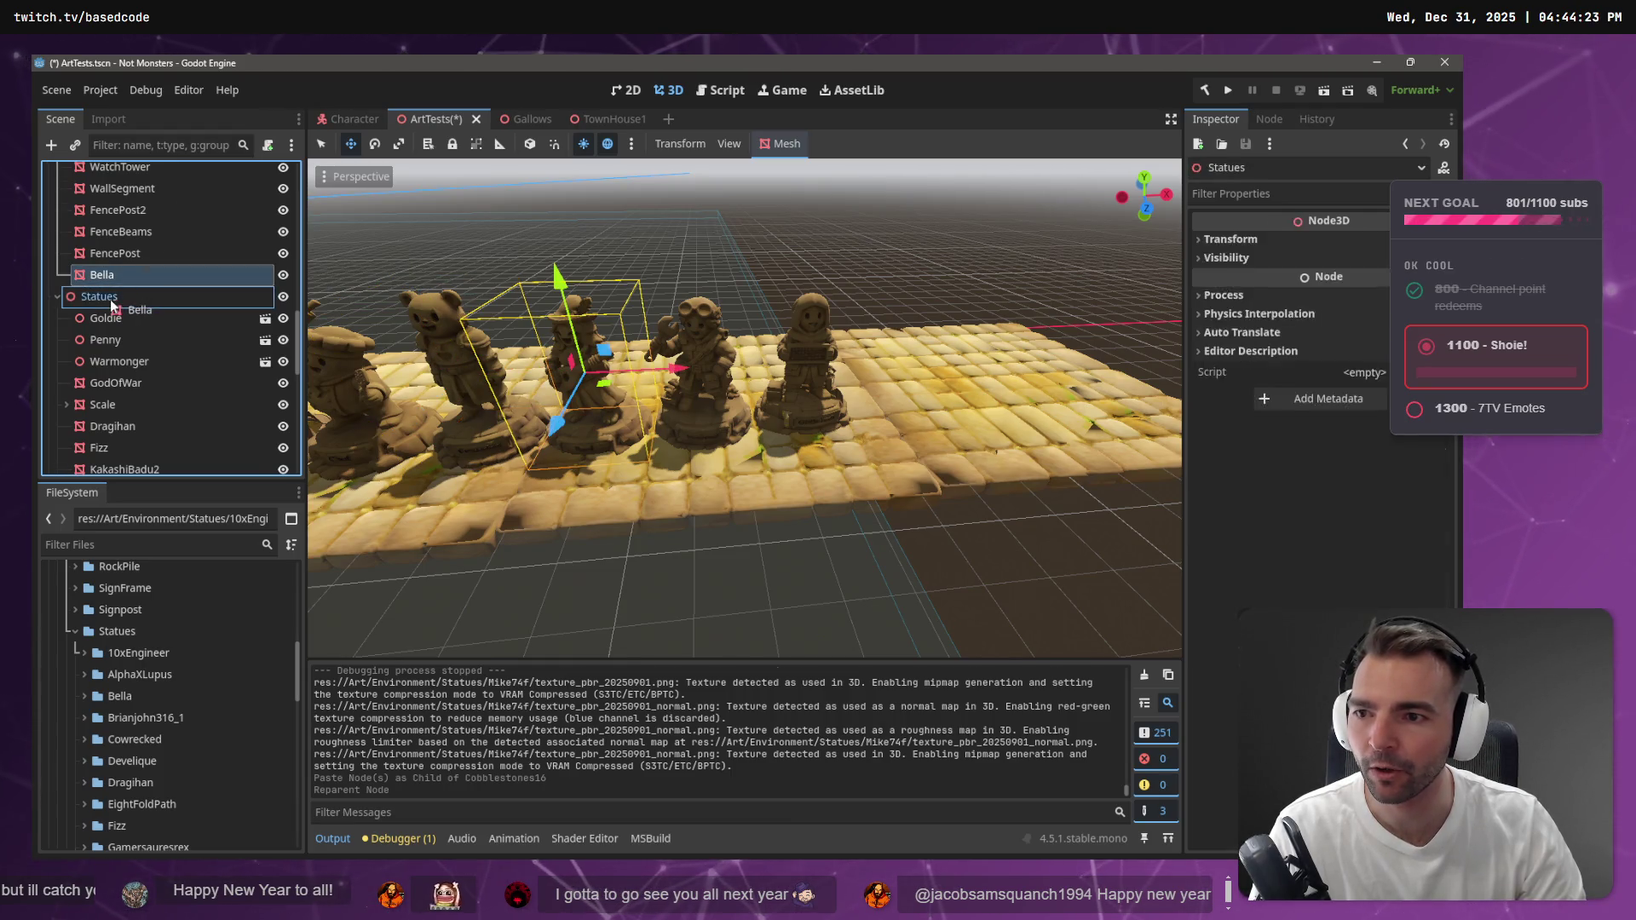
Collapse the Ground tiles, select Statues, and expand the Mike74f folder to select Mike74f.obj
scroll(125, 447, "up", 10)
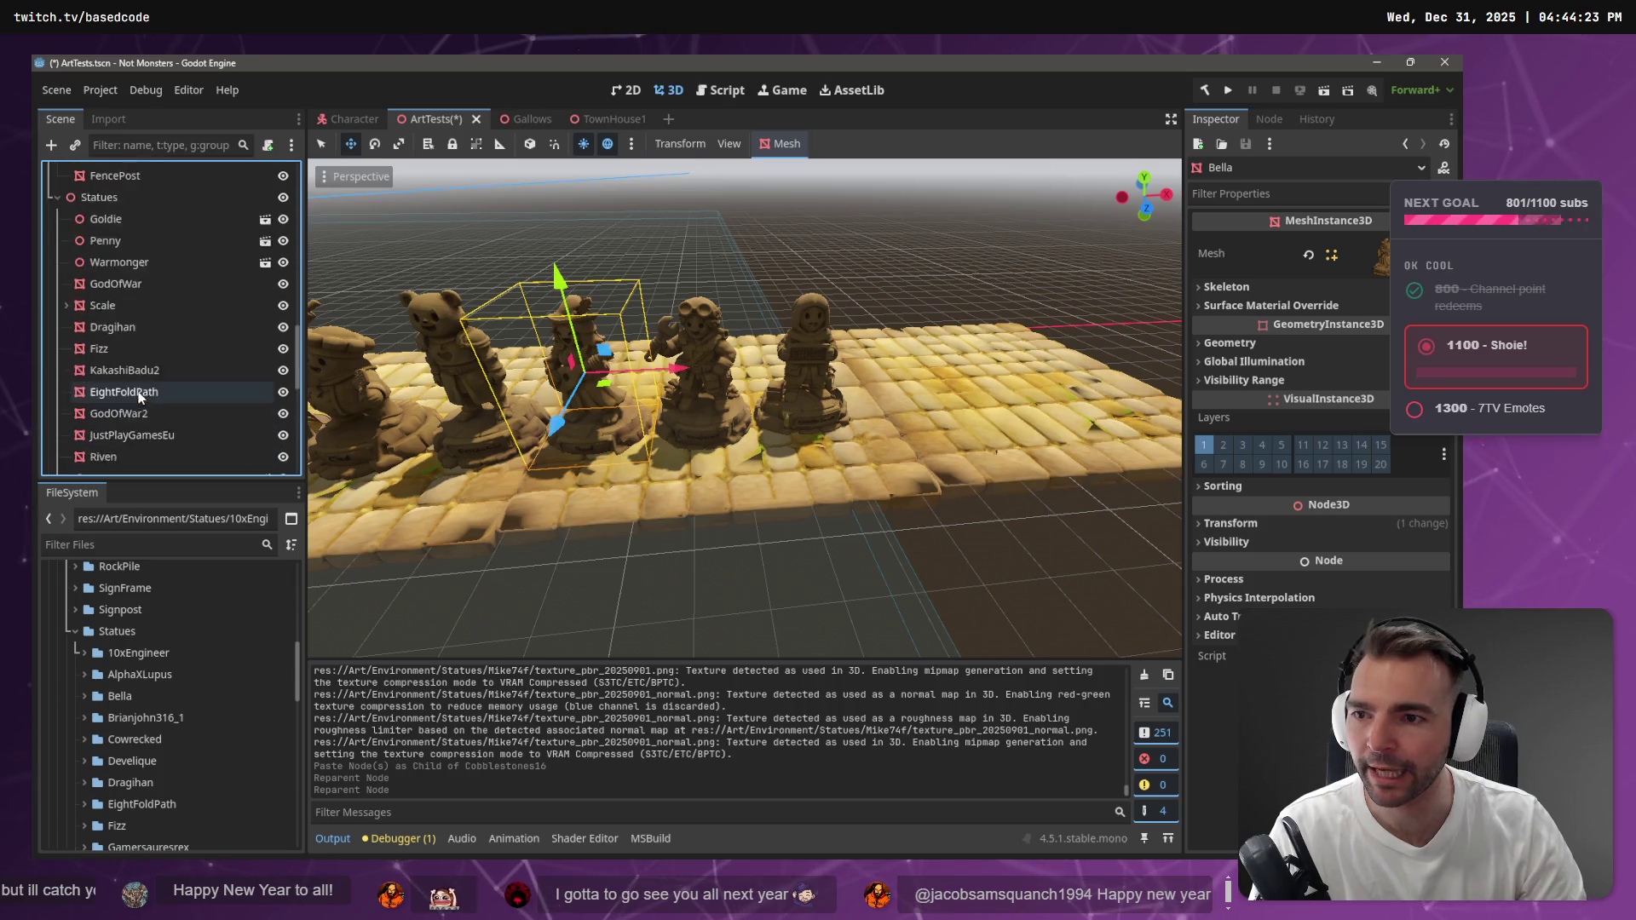
scroll(128, 435, "down", 2)
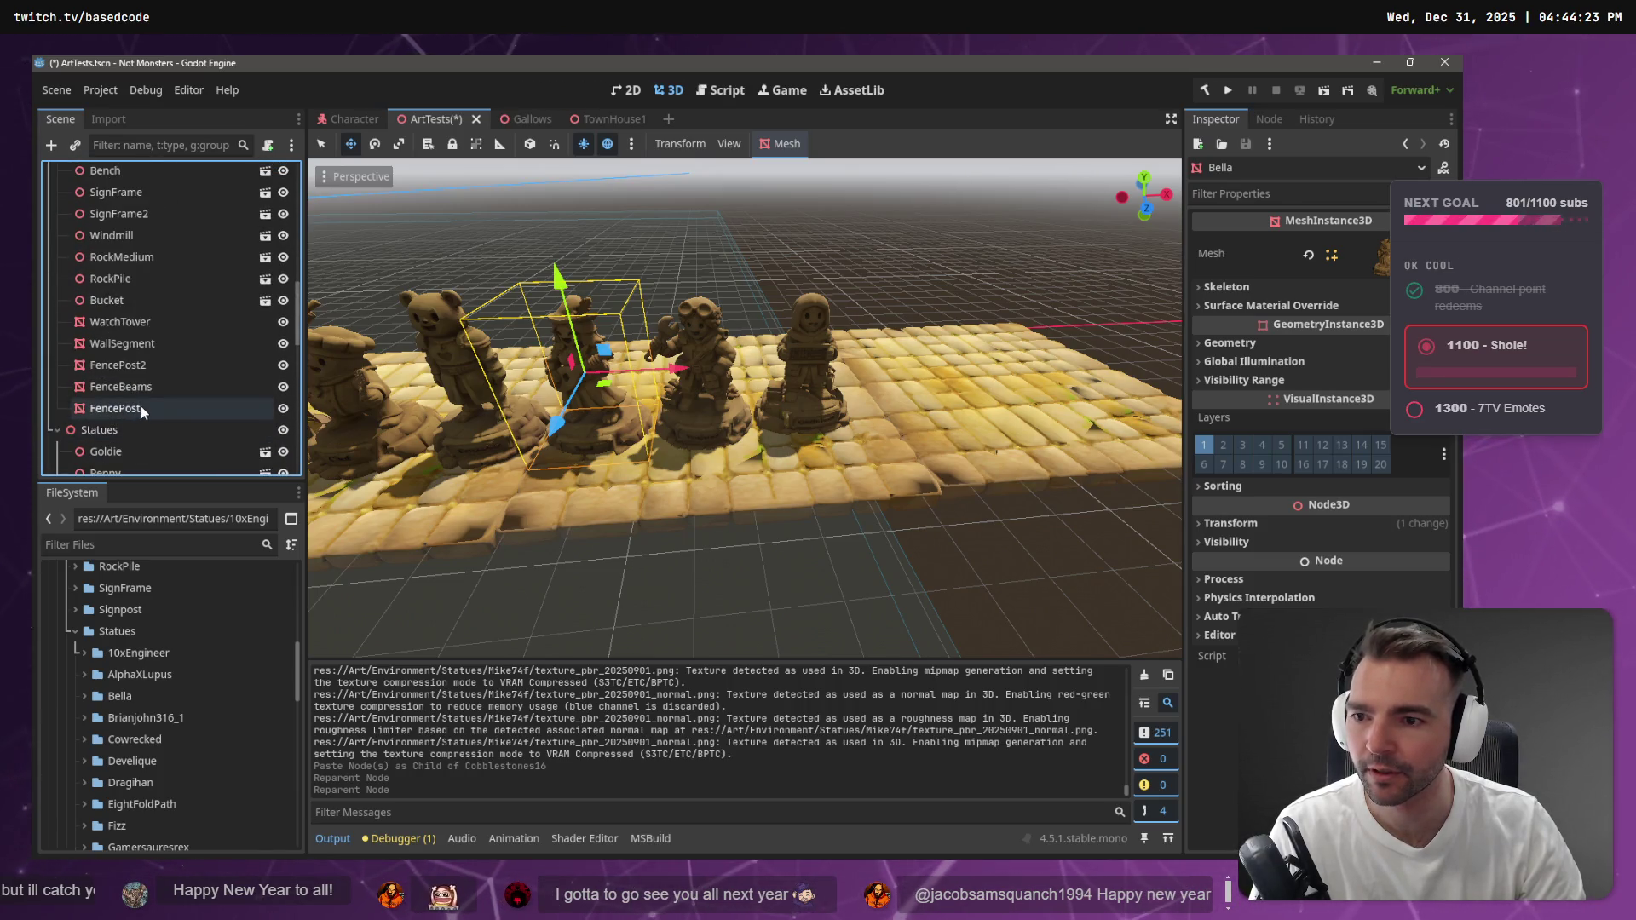
scroll(143, 365, "up", 5)
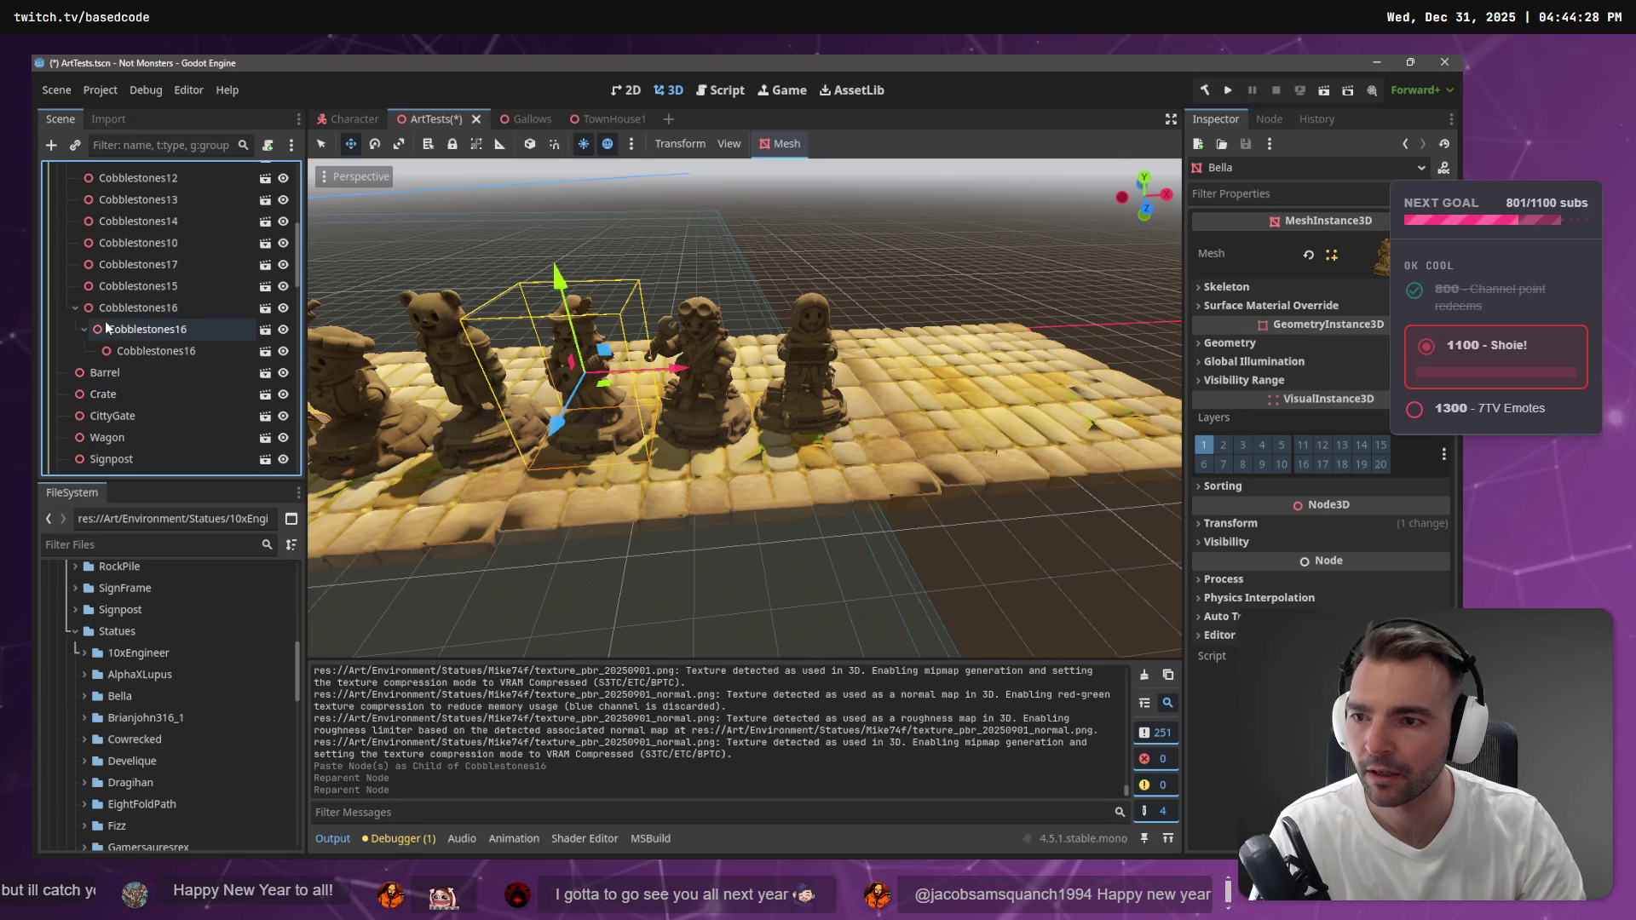
scroll(125, 335, "up", 6)
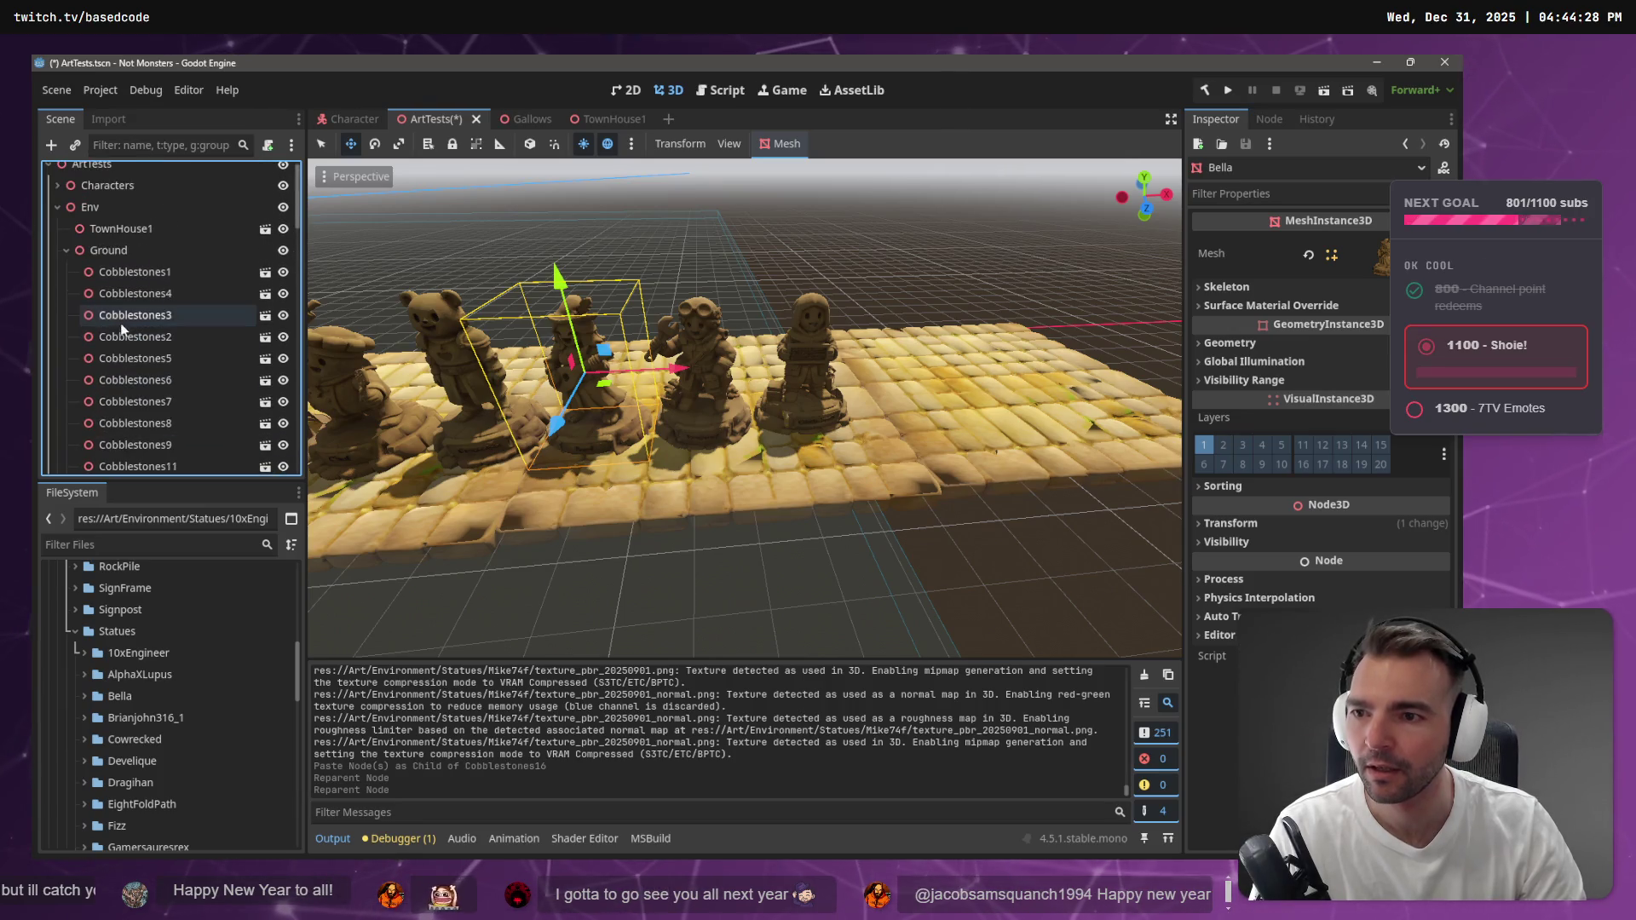
left_click(66, 260)
scroll(111, 389, "down", 5)
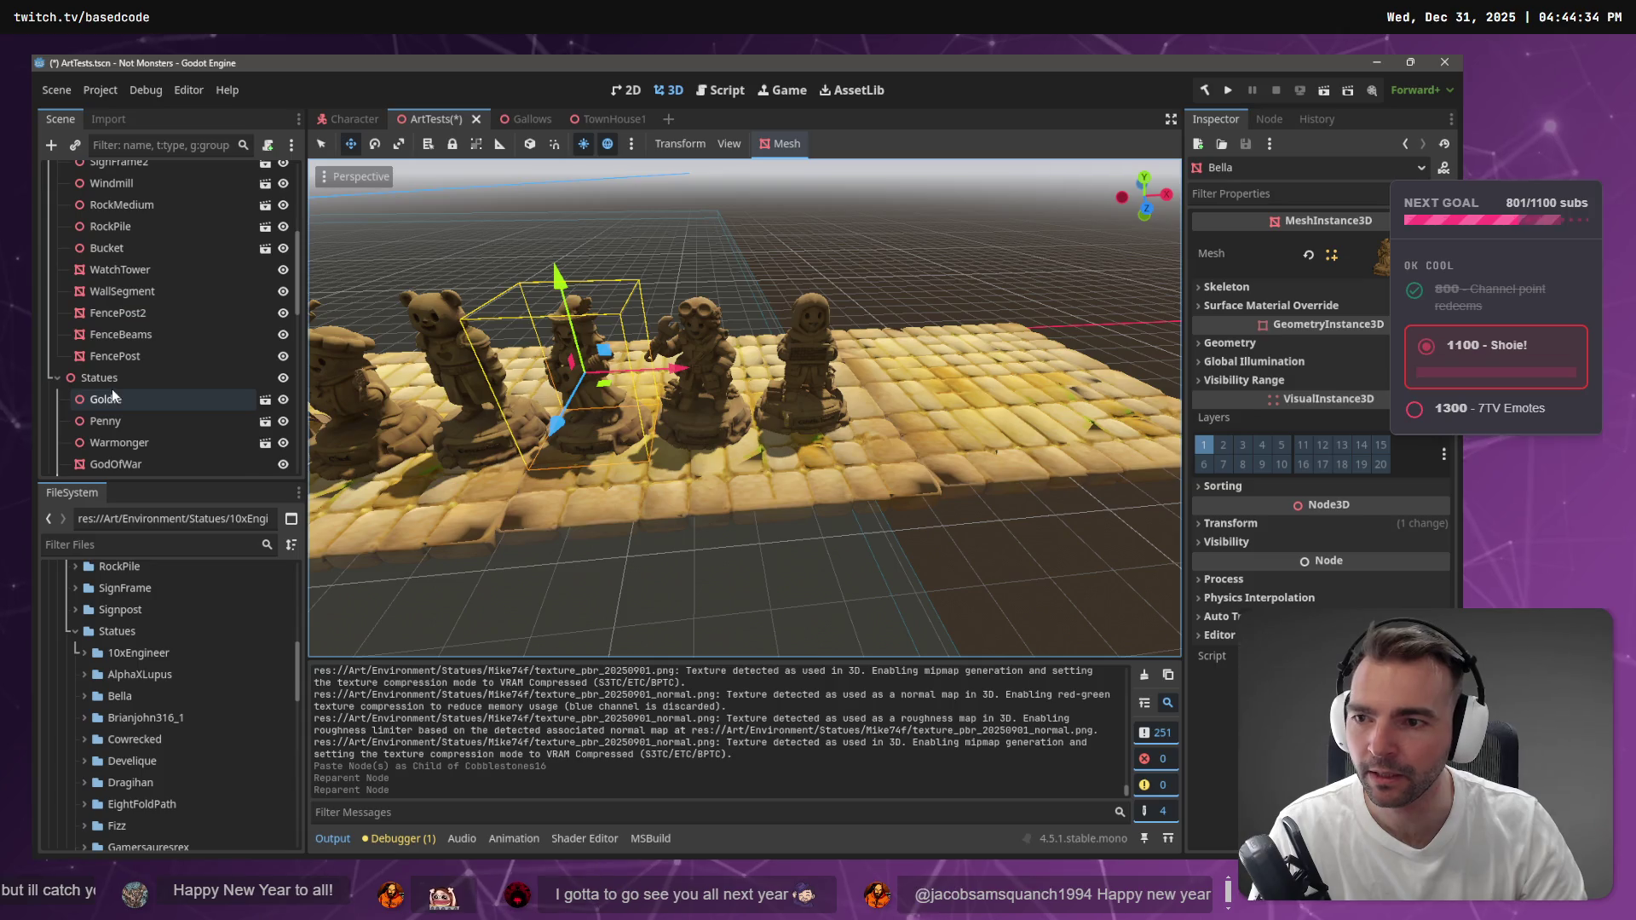
left_click(107, 376)
scroll(149, 682, "down", 5)
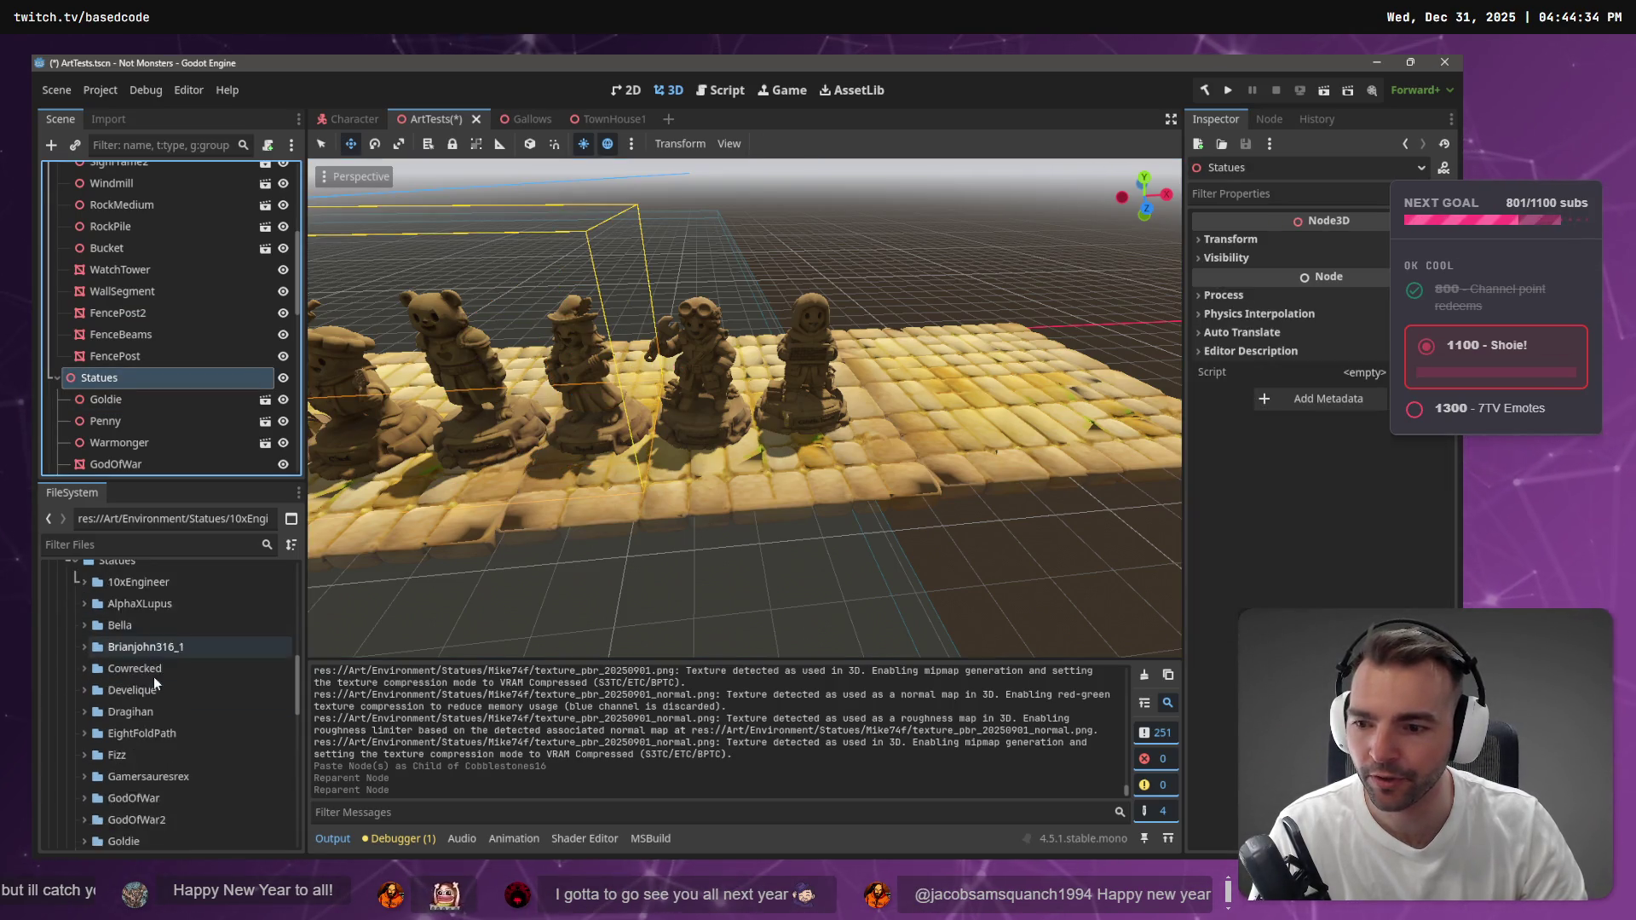
scroll(153, 667, "down", 3)
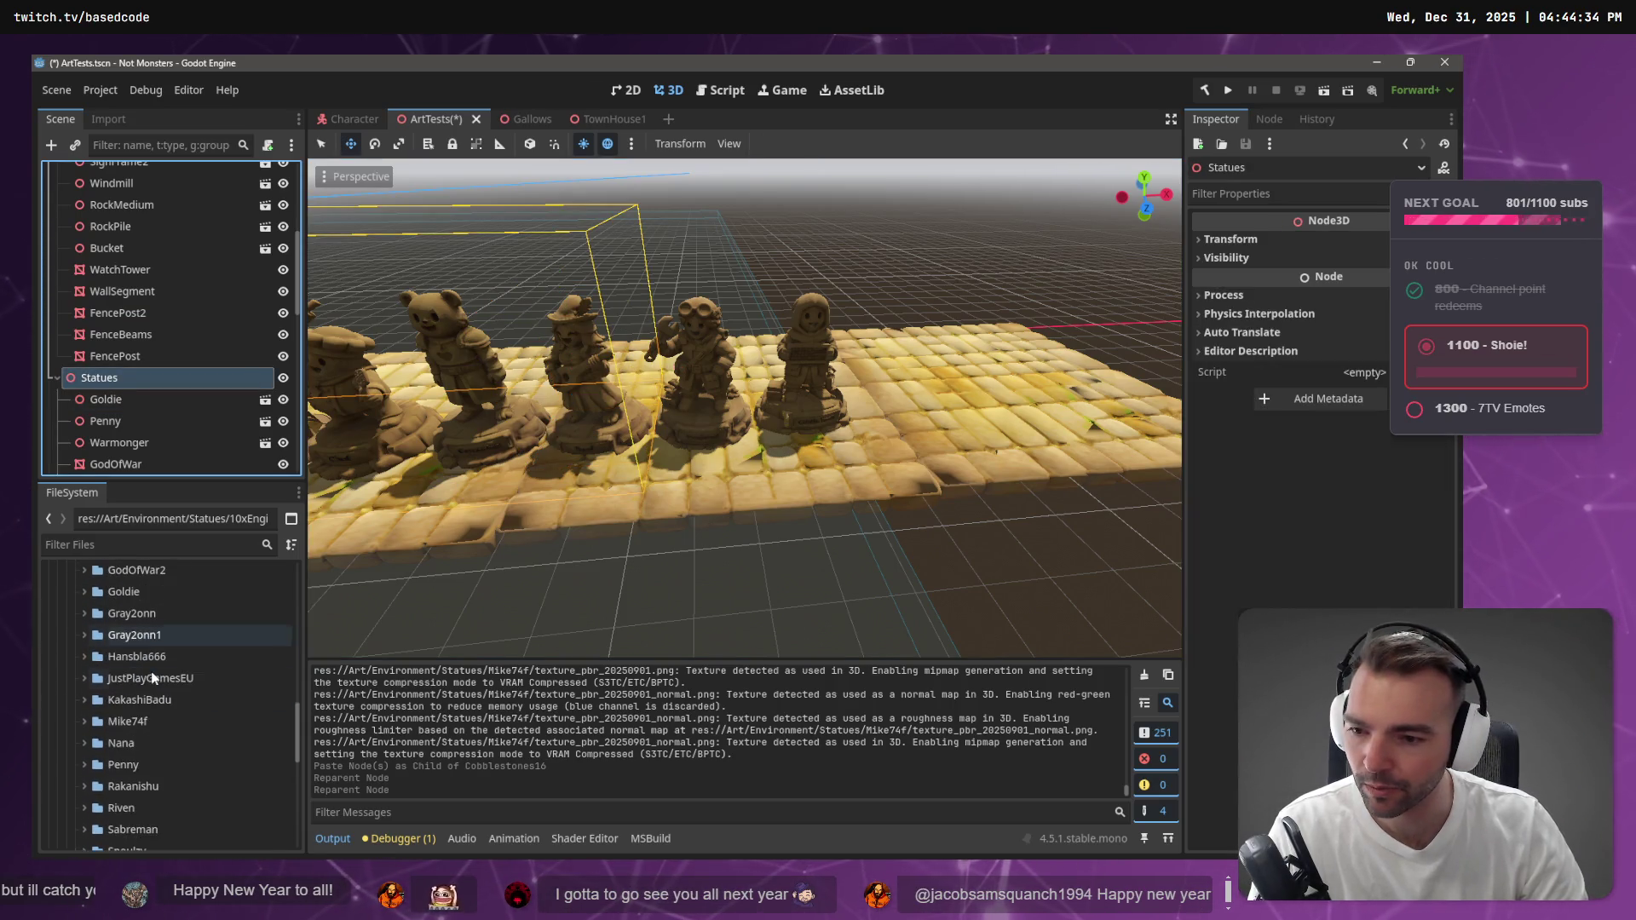
left_click(84, 723)
left_click(132, 744)
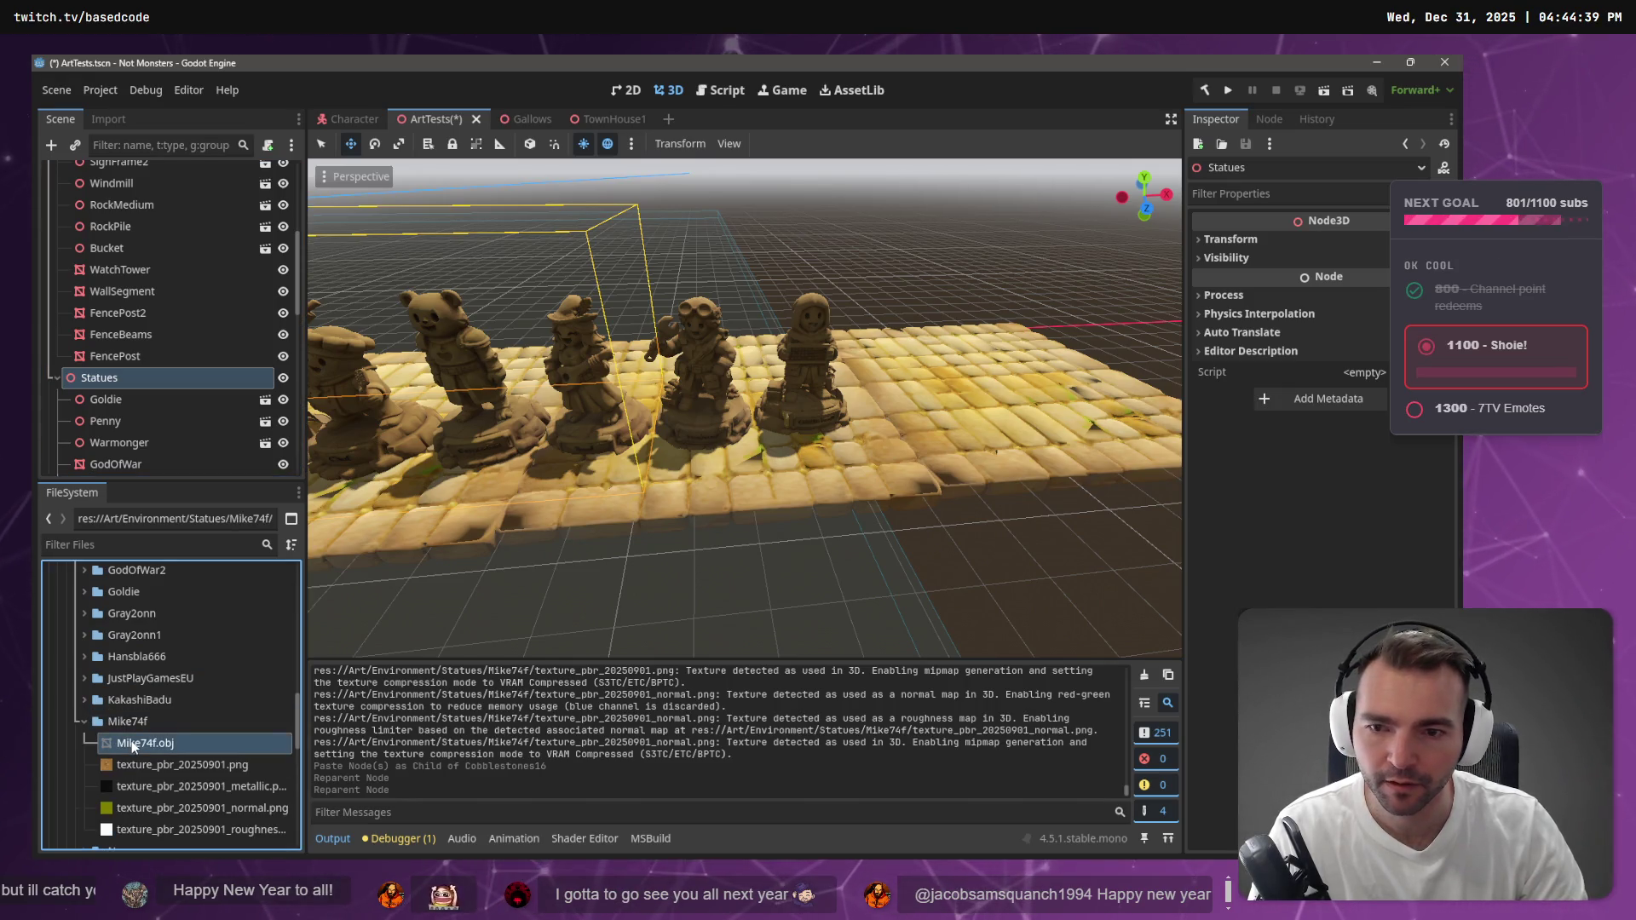
Place Mike74f.obj in the scene, reimport at 1.5 mesh scale, and move it onto the cobblestones
mouse_move(132, 744)
left_mouse_down()
mouse_move(969, 464)
mouse_move(894, 401)
mouse_move(895, 421)
left_mouse_up()
left_click(109, 119)
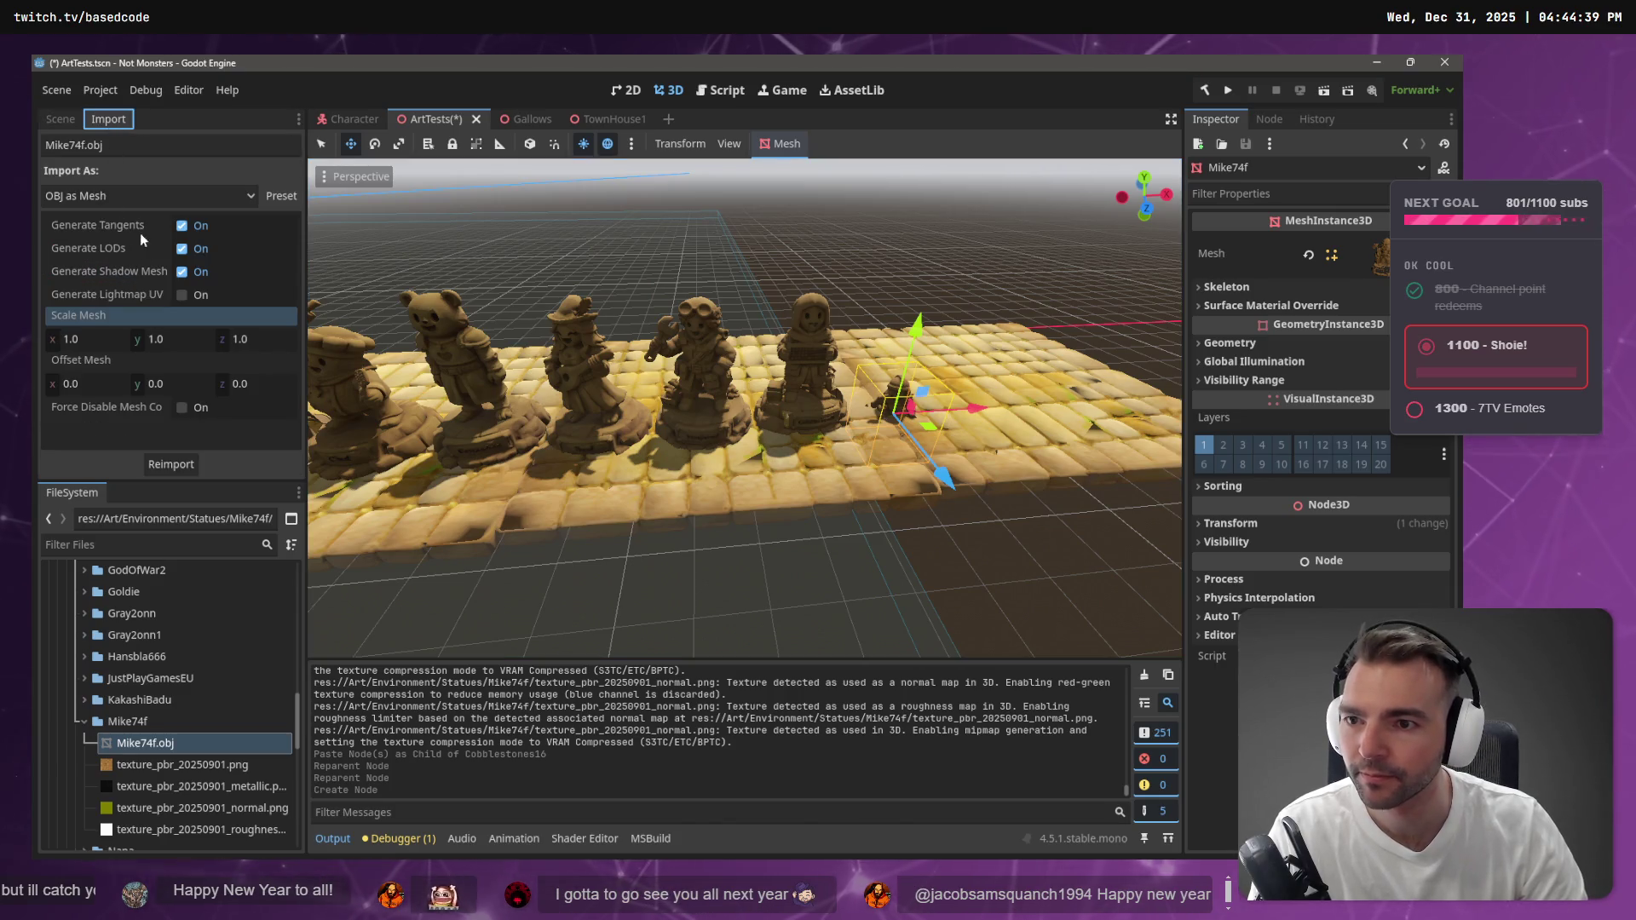
left_click(103, 340)
key("Tab")
type("1.")
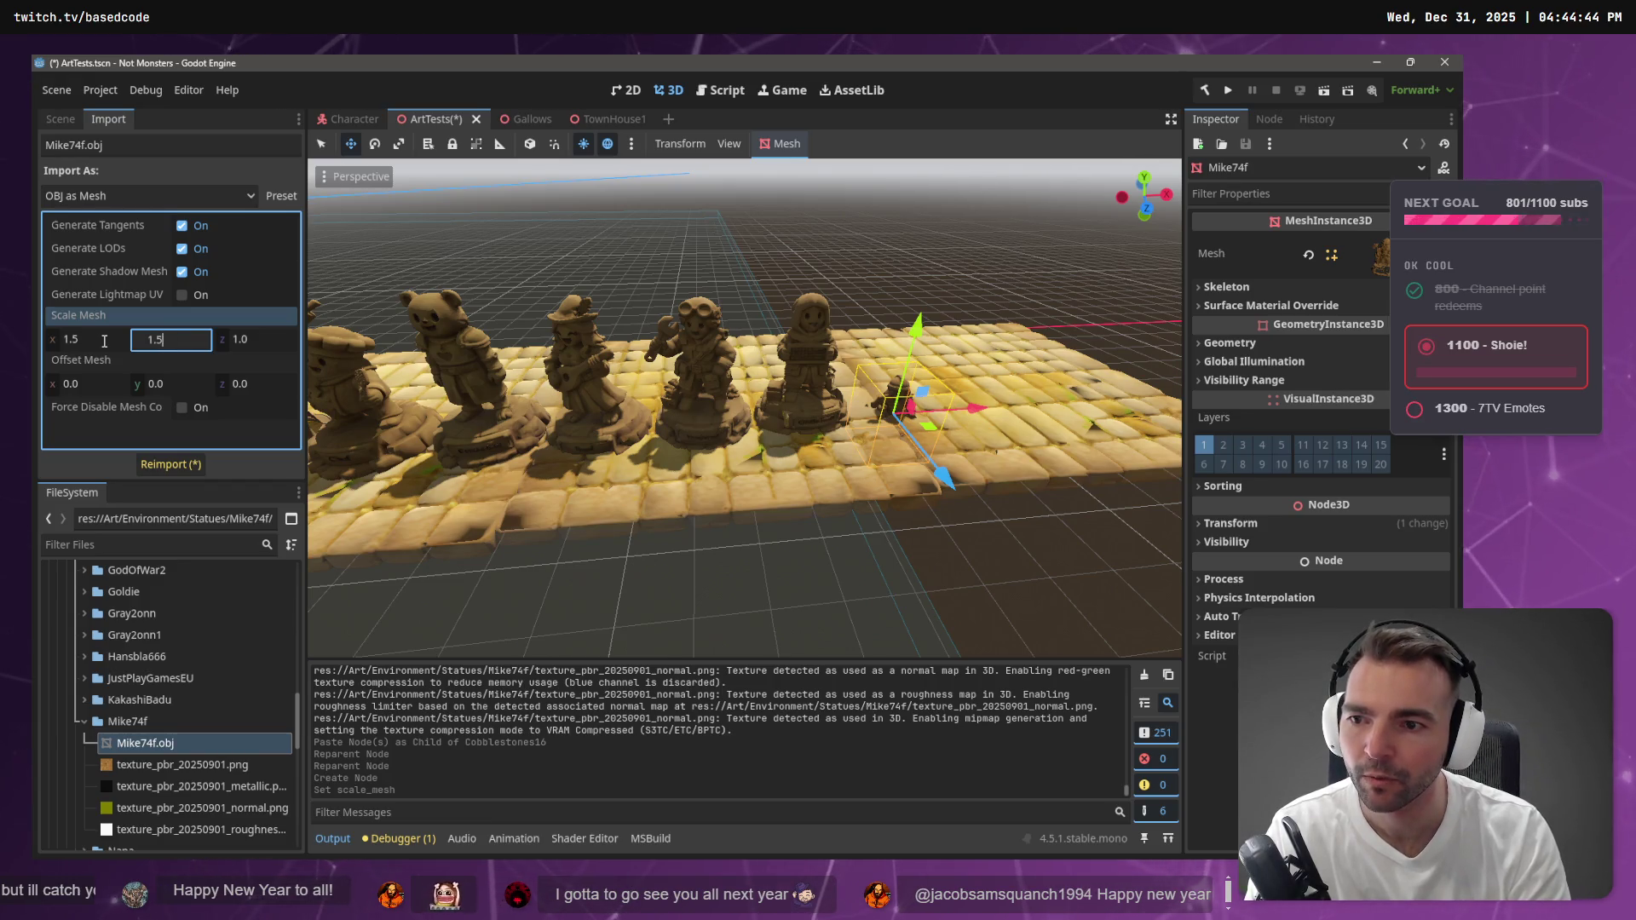
key("Tab")
type("1.")
key("Return")
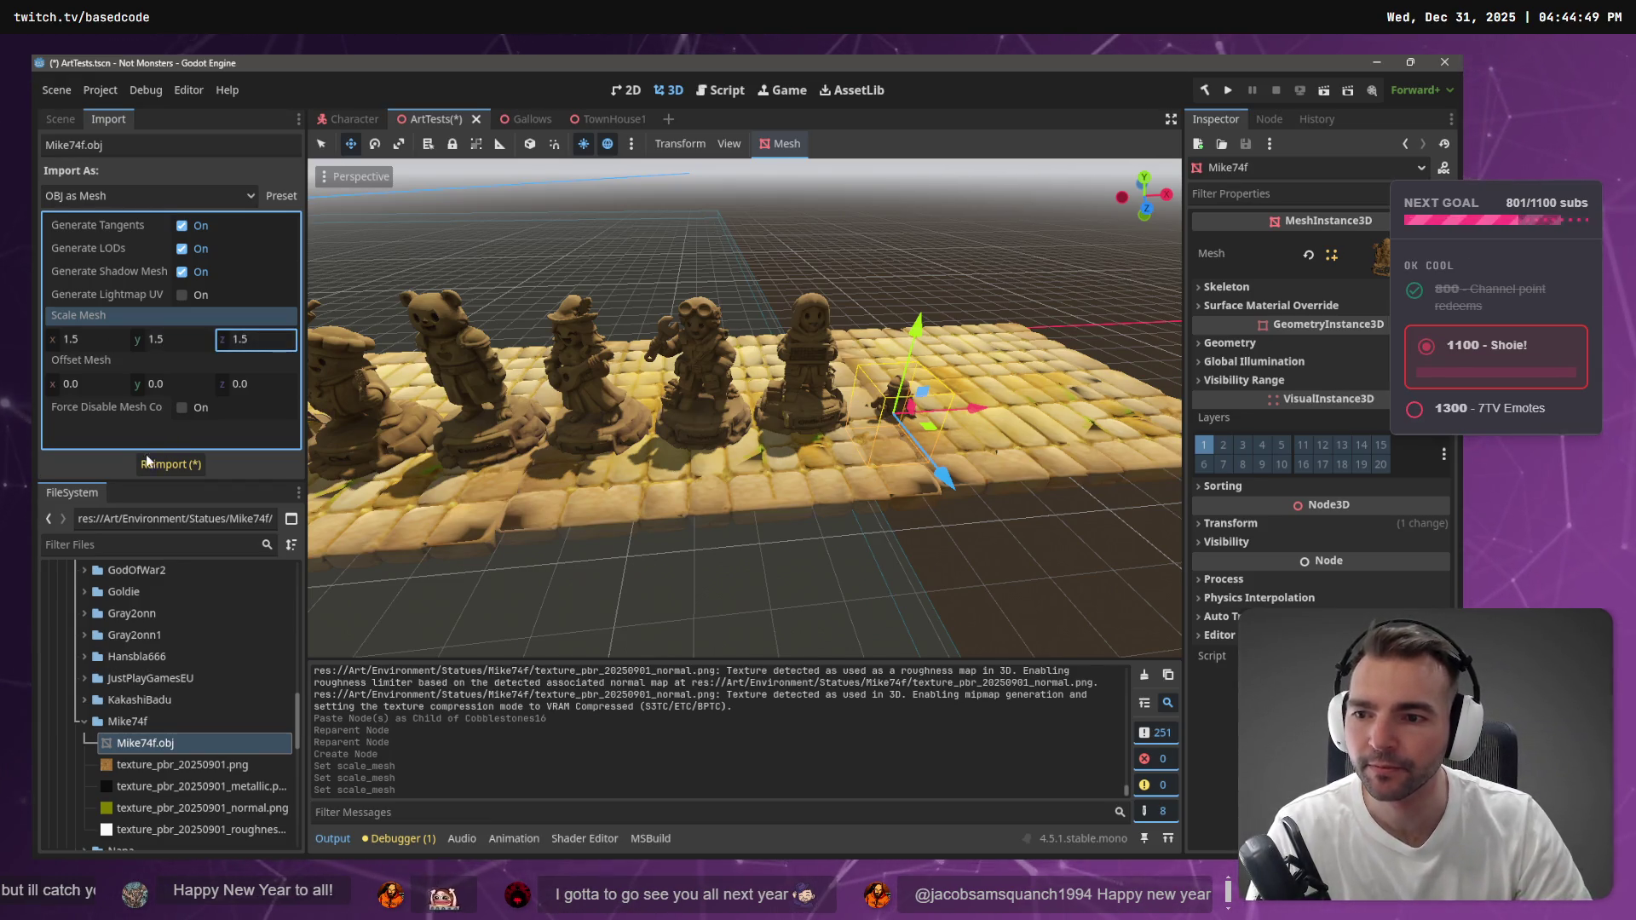
left_click(147, 462)
left_click_drag(910, 342, 932, 256)
left_click_drag(992, 350, 1005, 354)
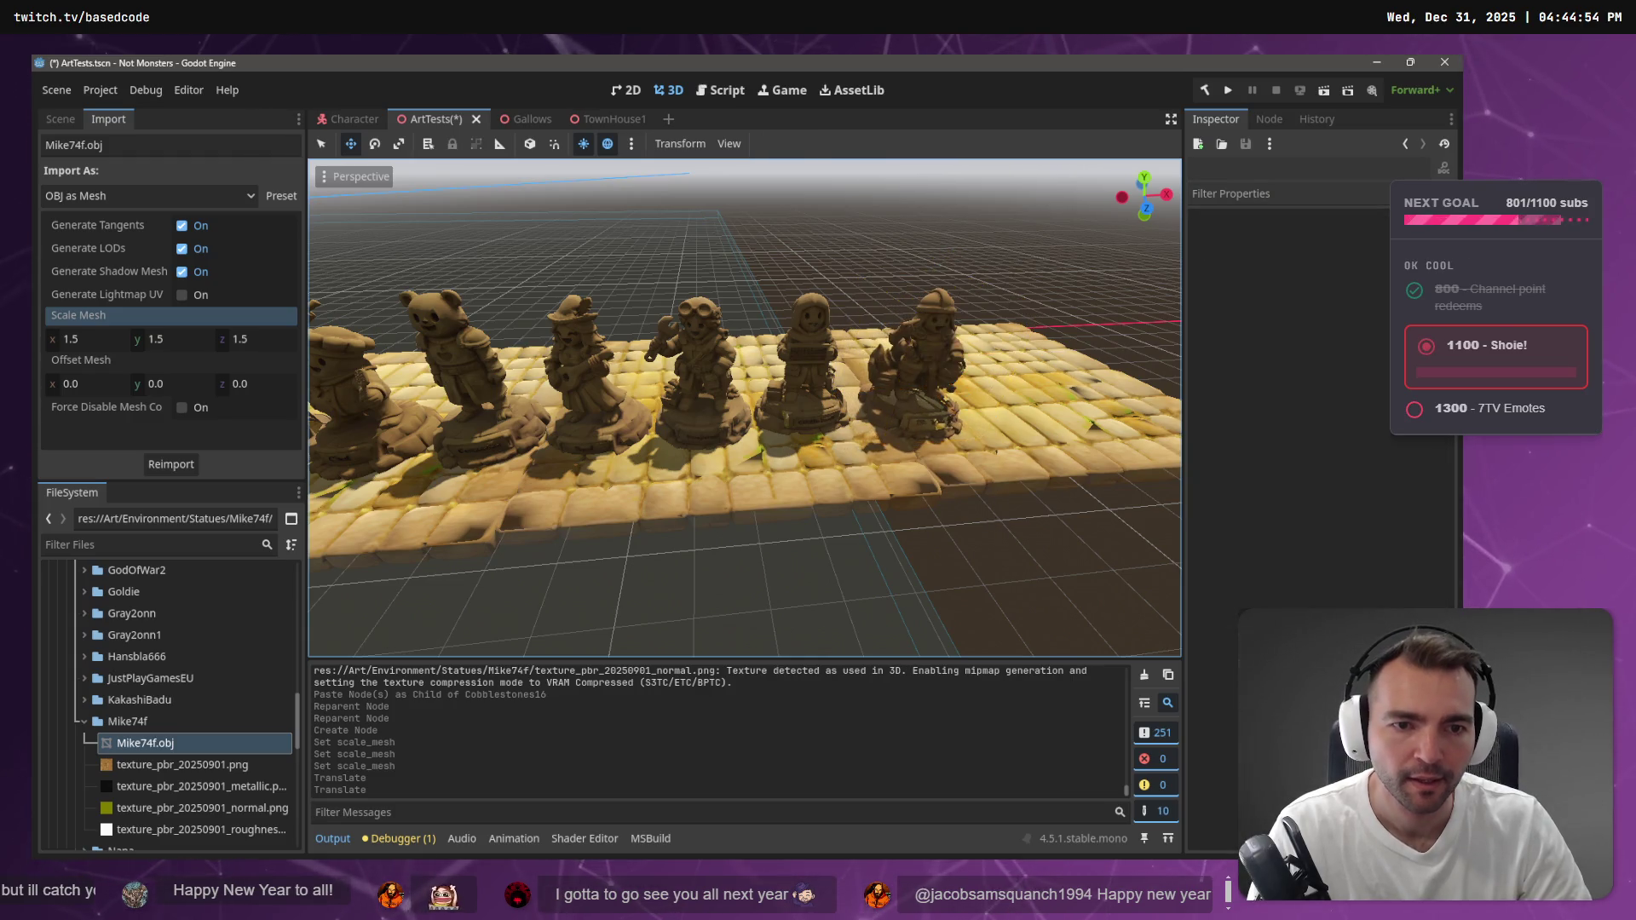
Fly the freelook camera along the statue row to inspect Mike74f beside the other statues
left_click(992, 515)
key("w")
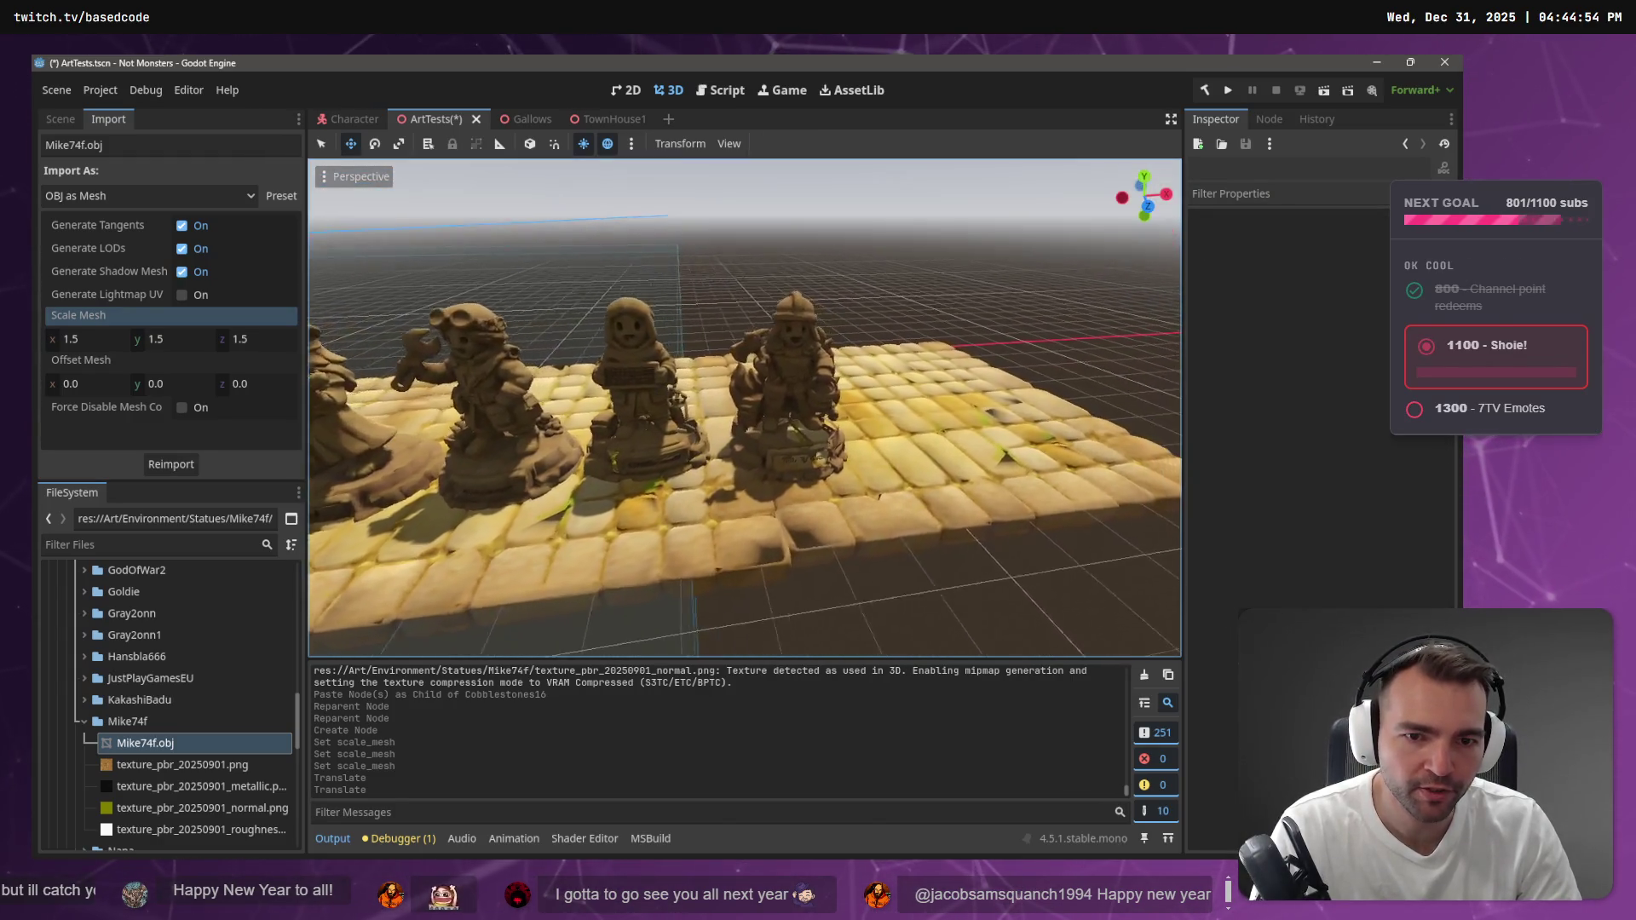
key("w")
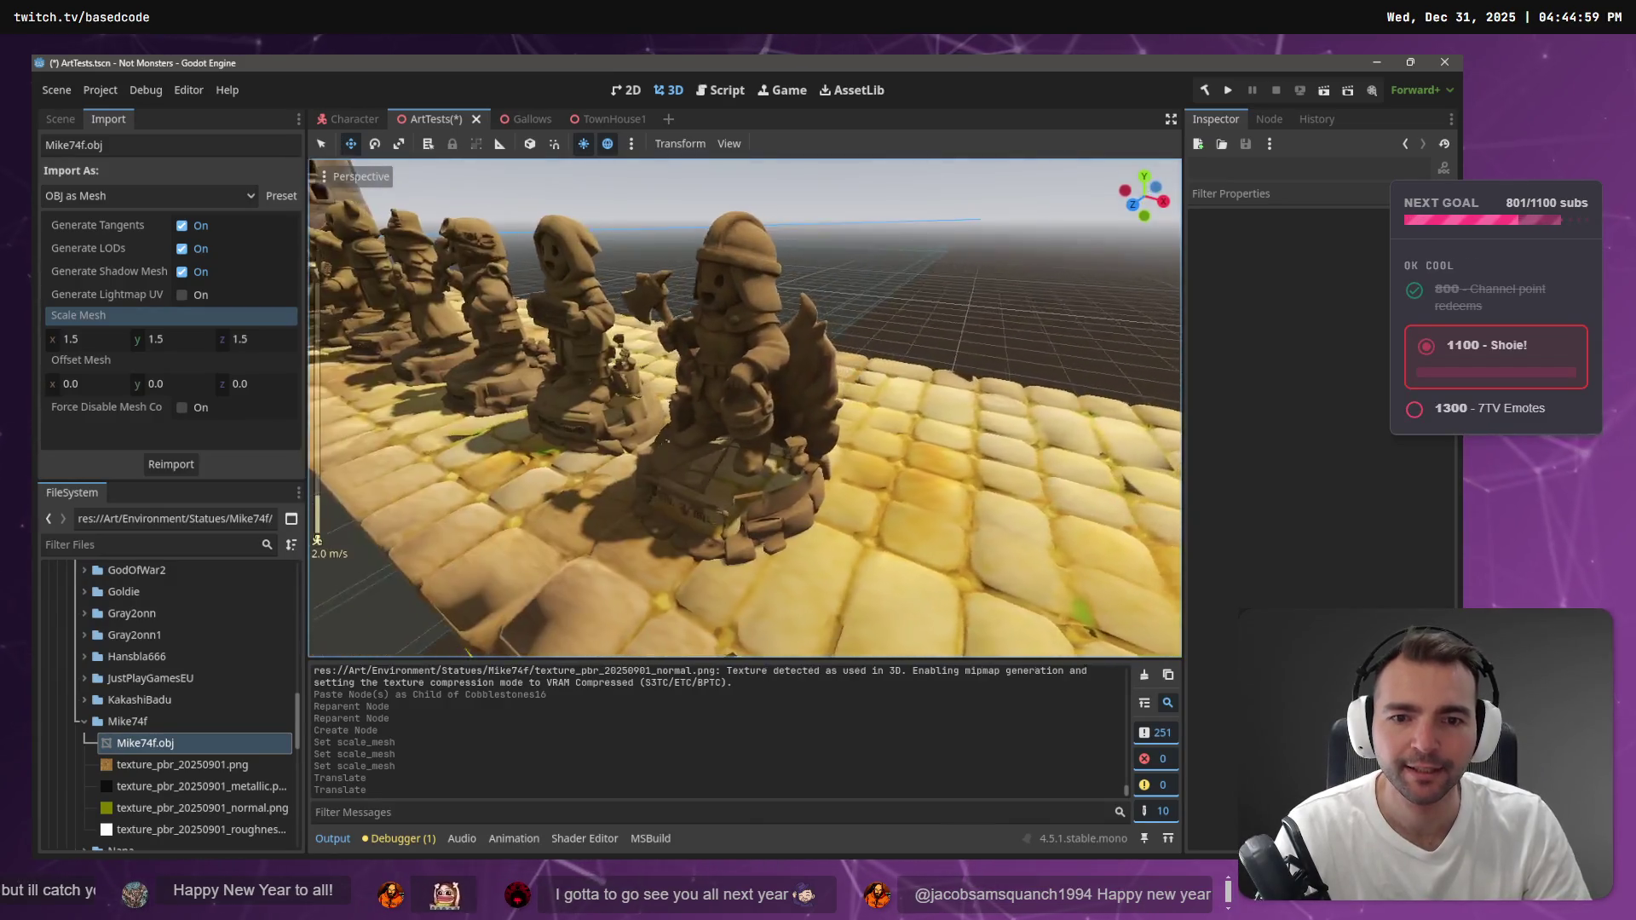
scroll(744, 408, "up", 2)
key("a")
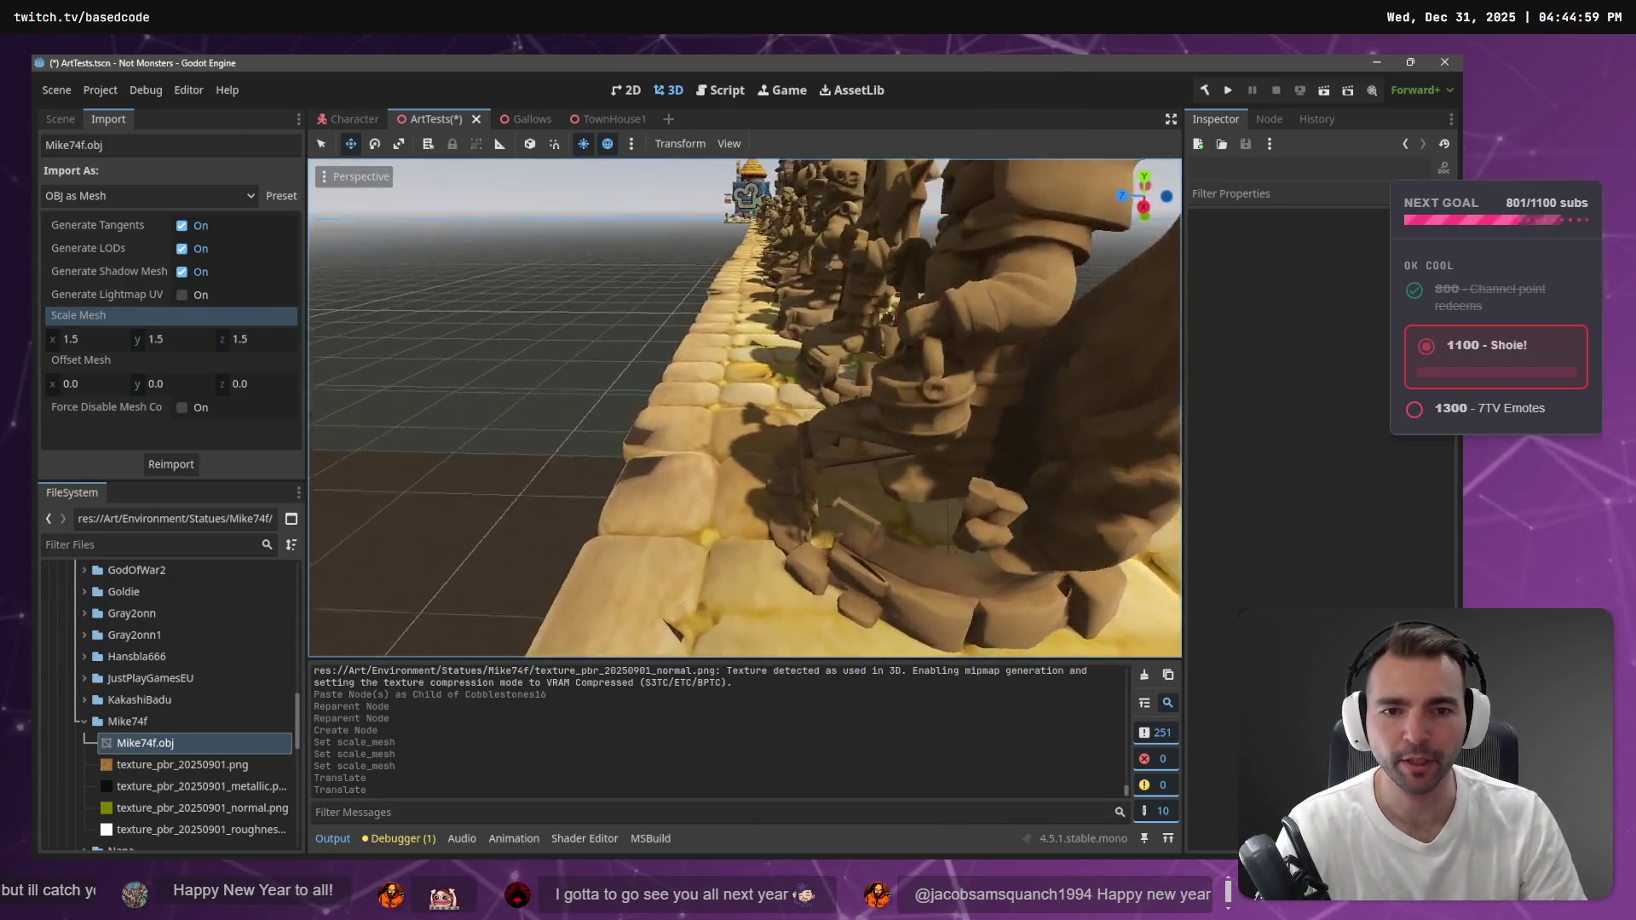
key("w")
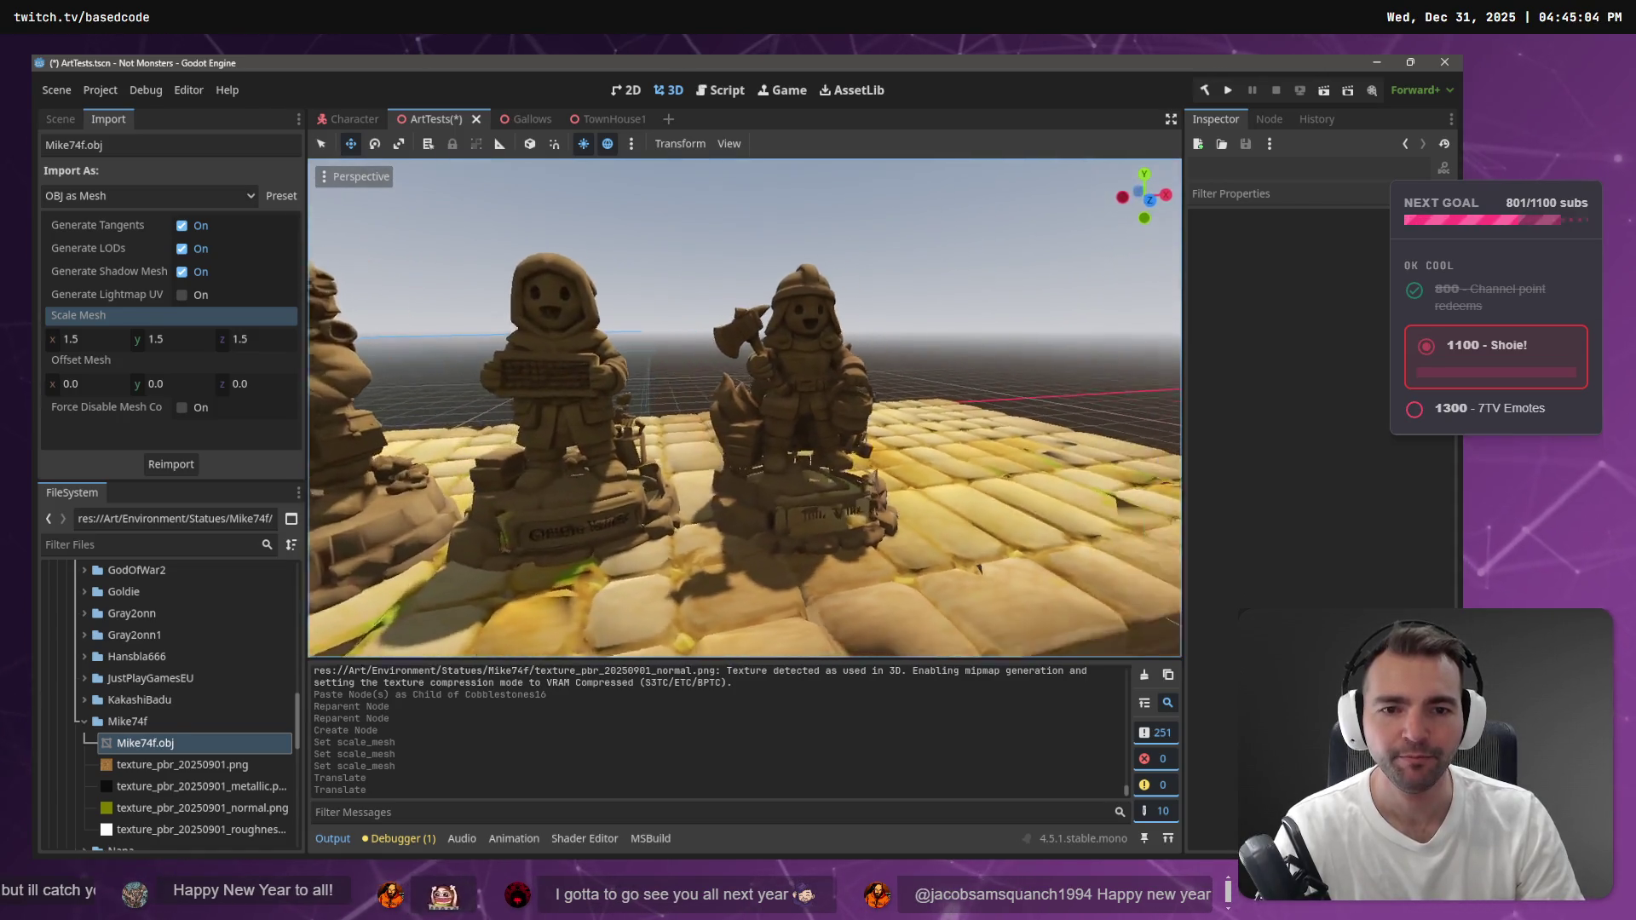
key("s")
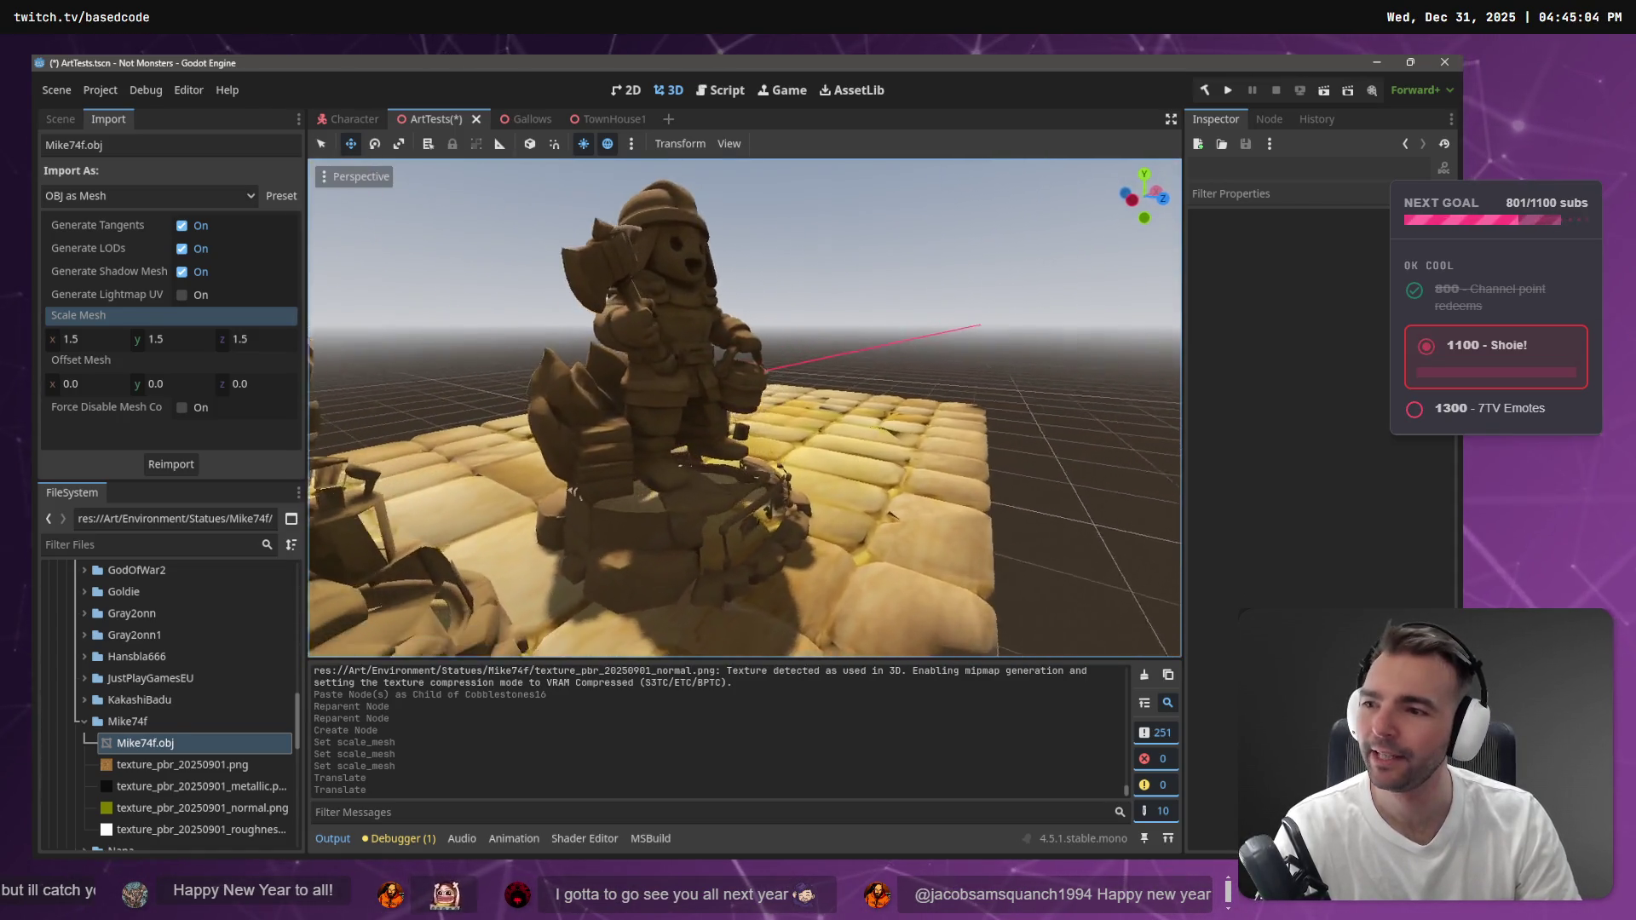
key("d")
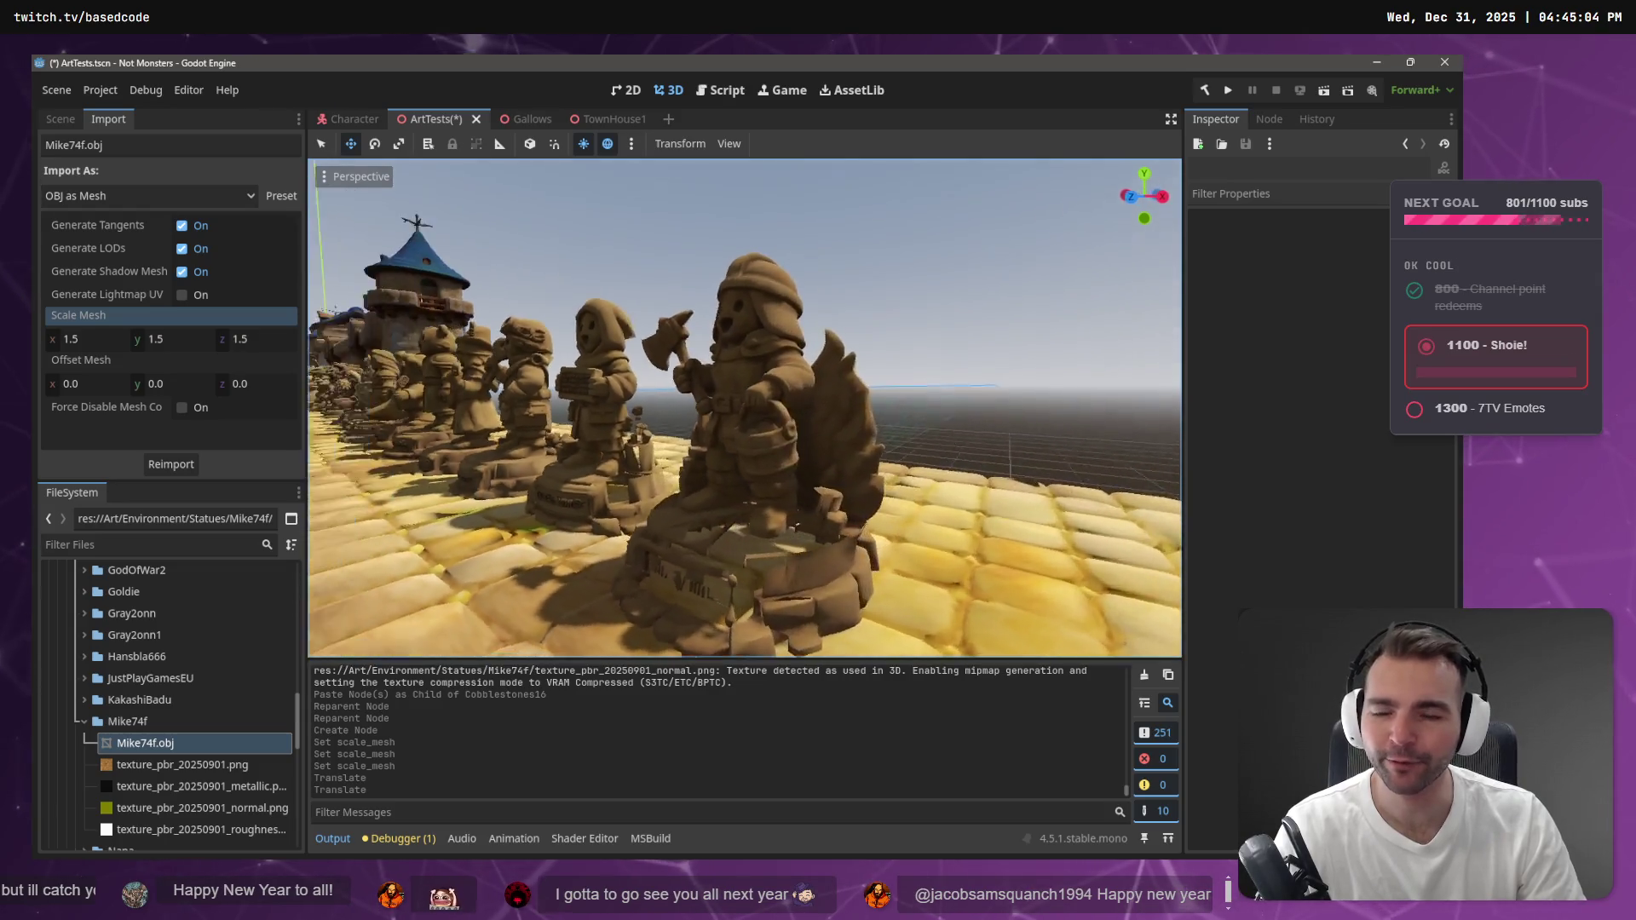
key("w")
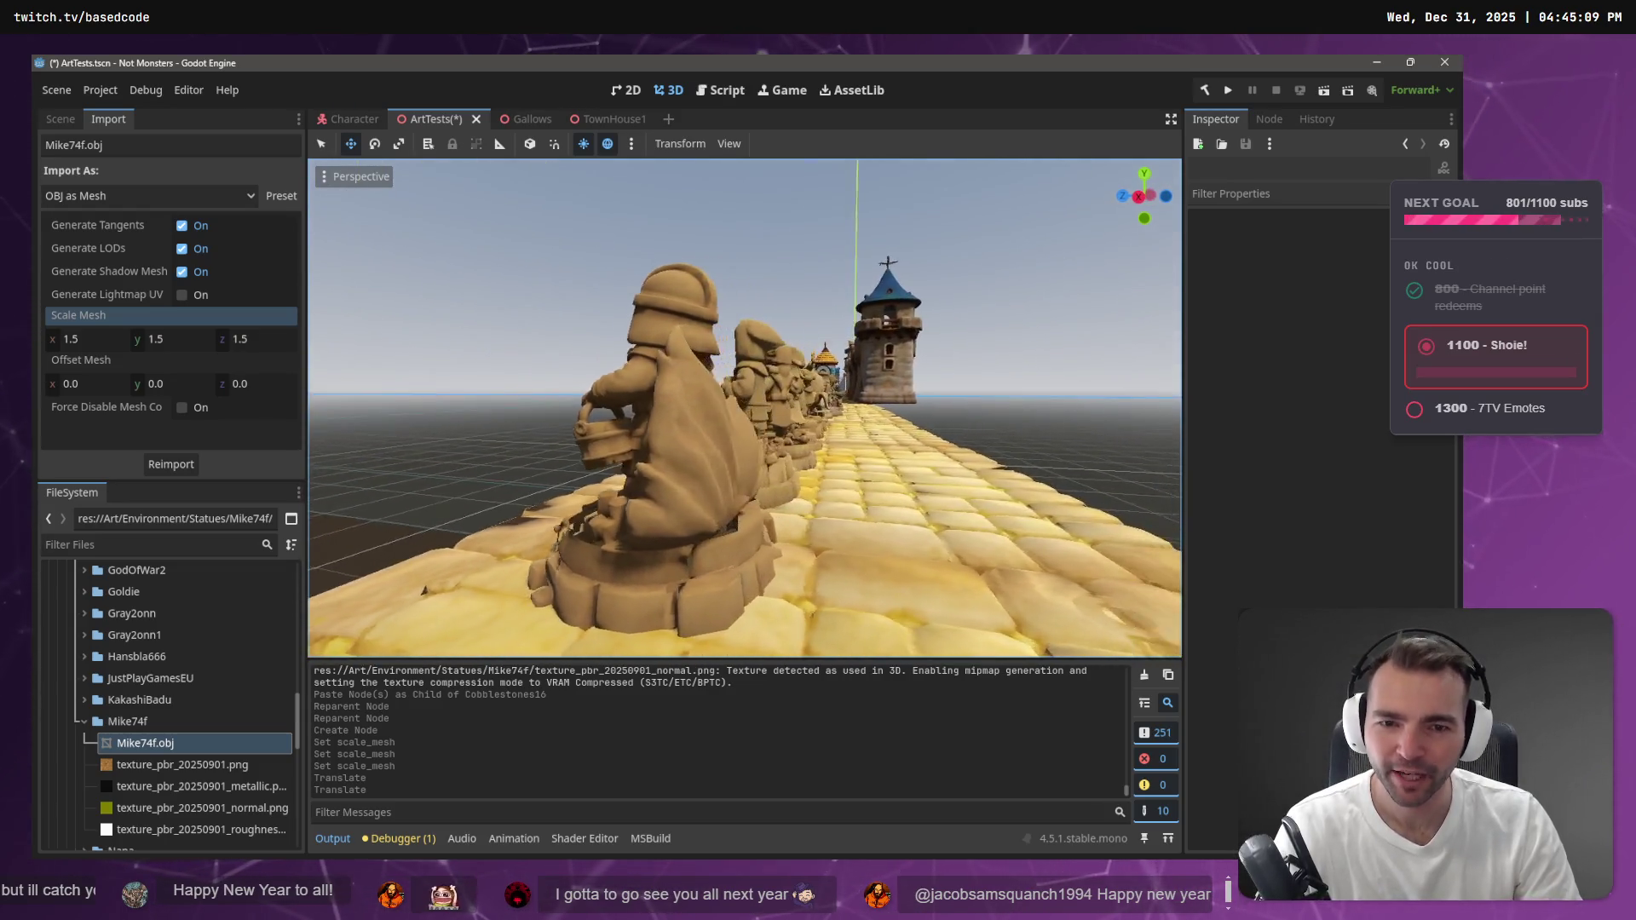
key("a")
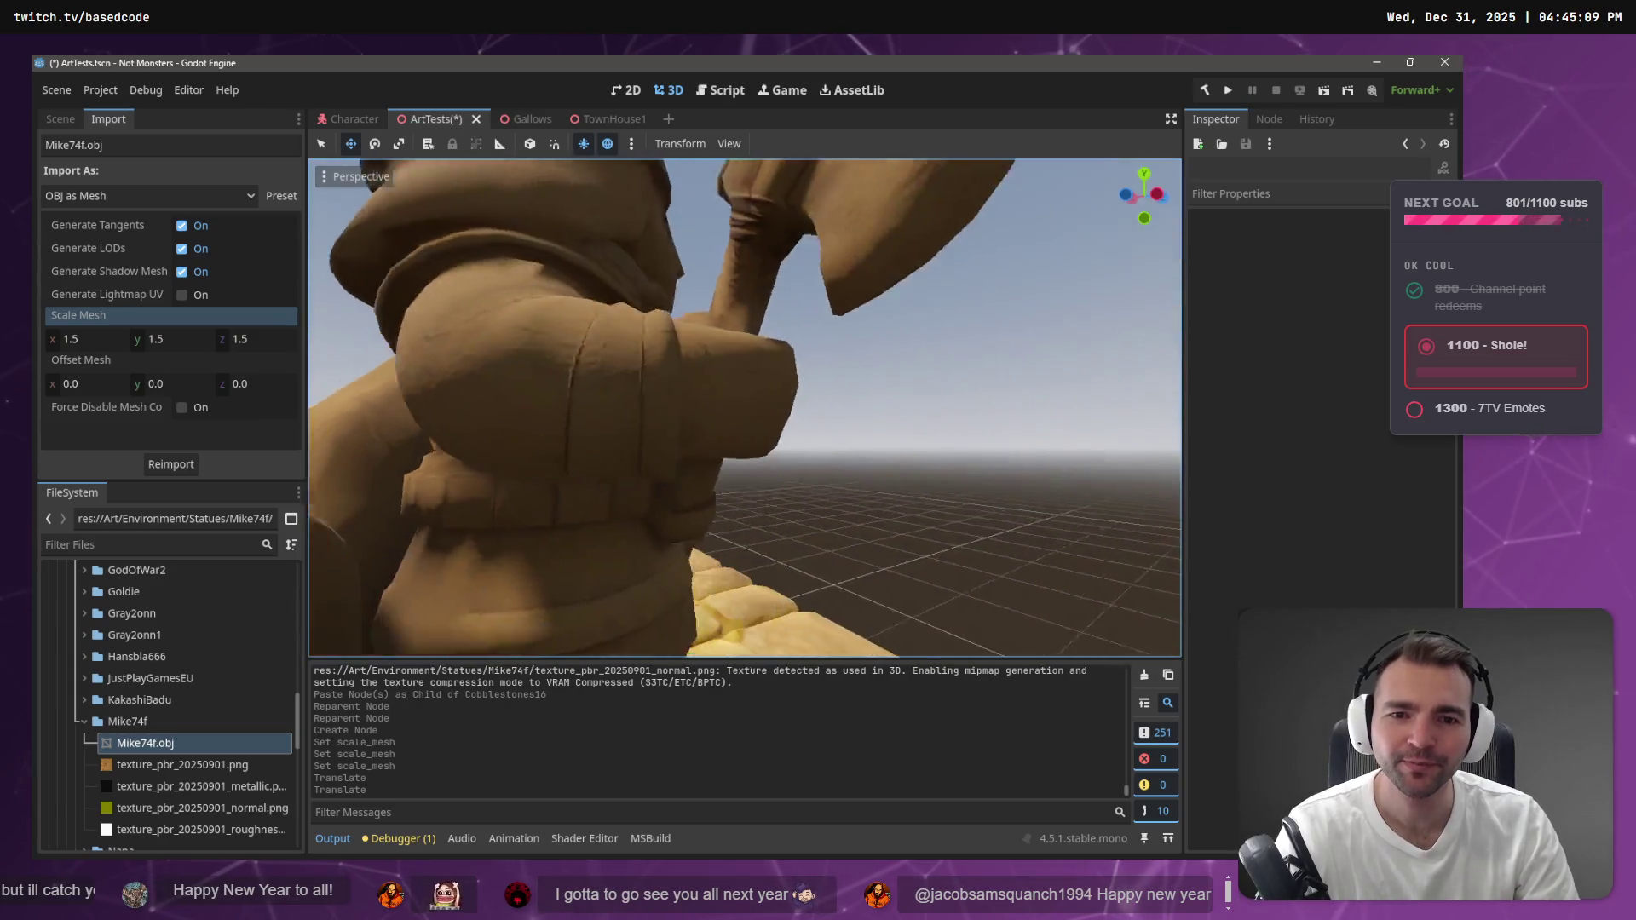
key("s")
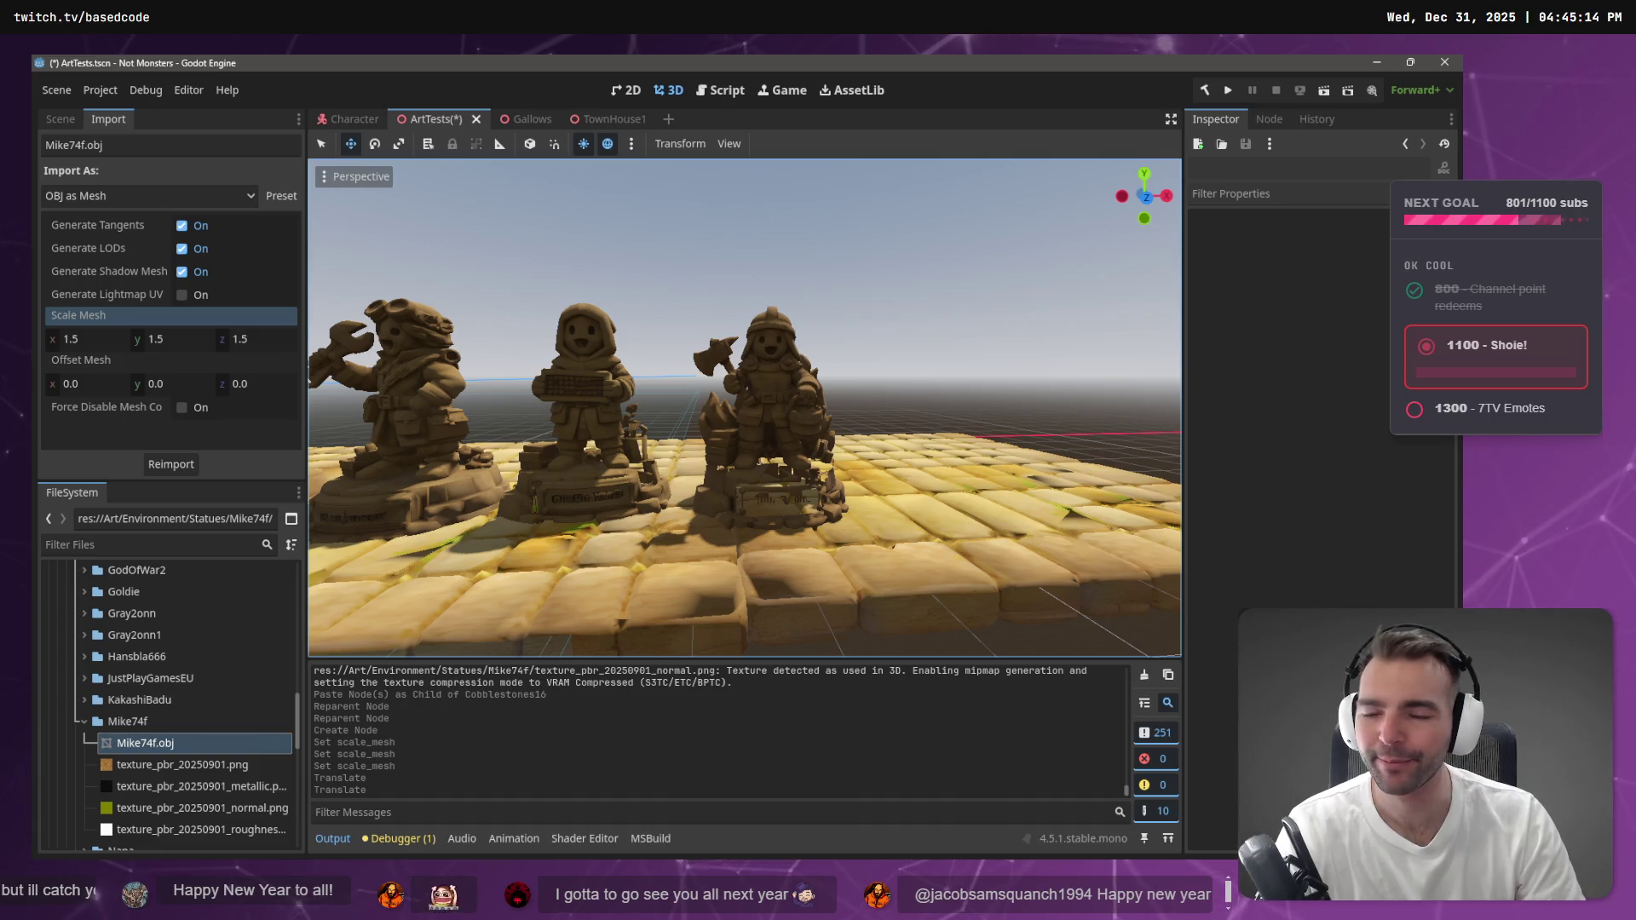
key("w")
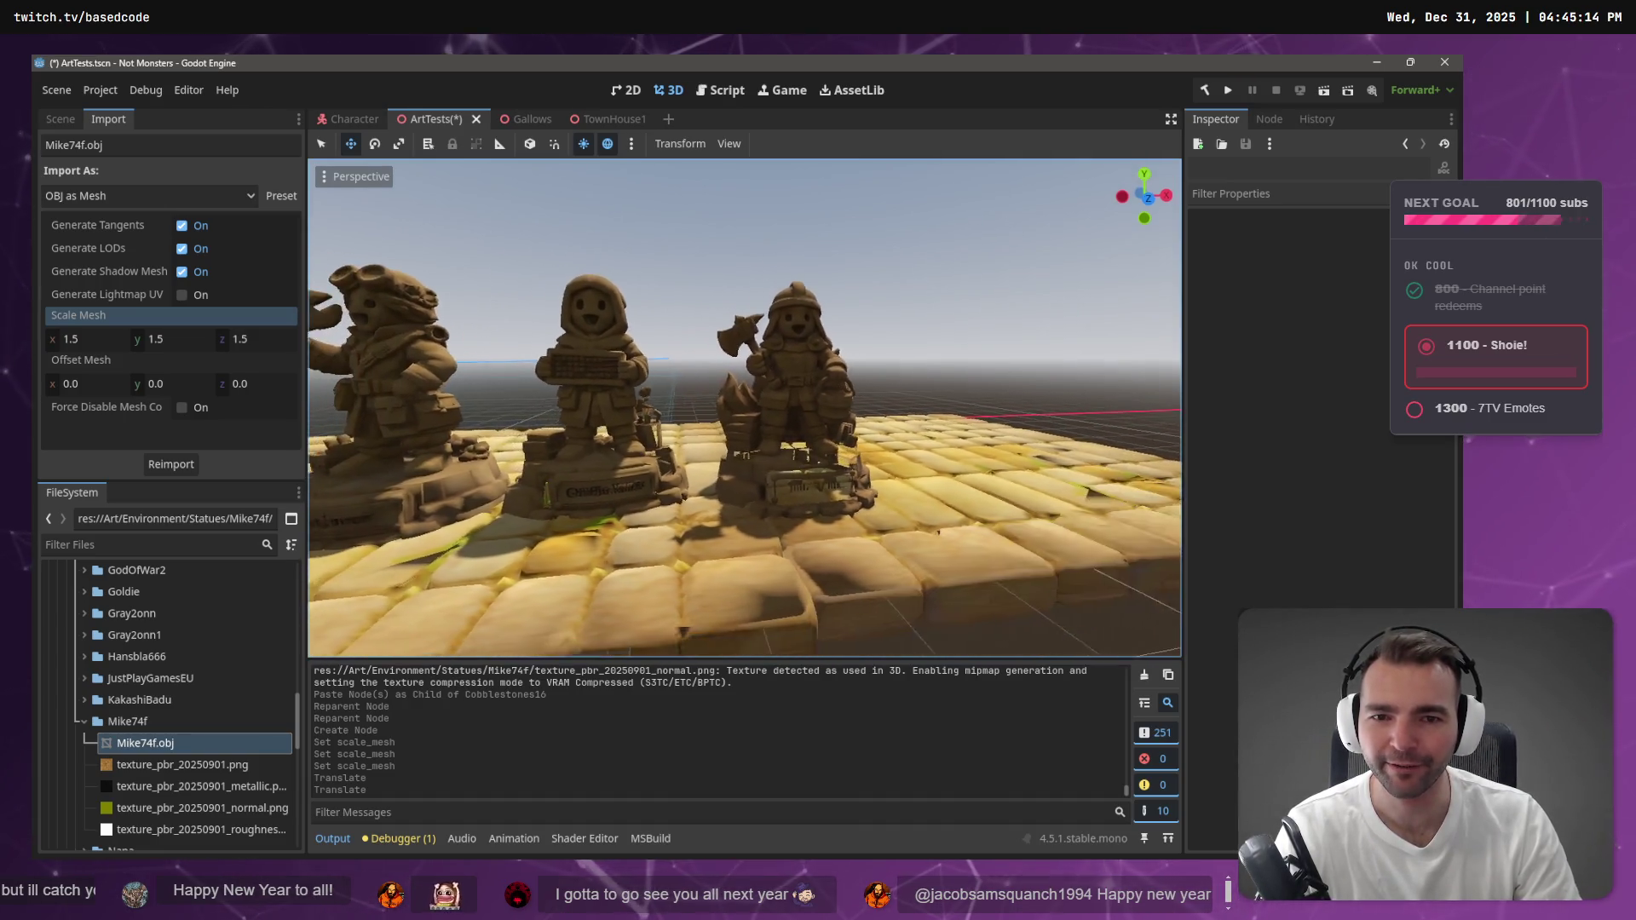
key("w")
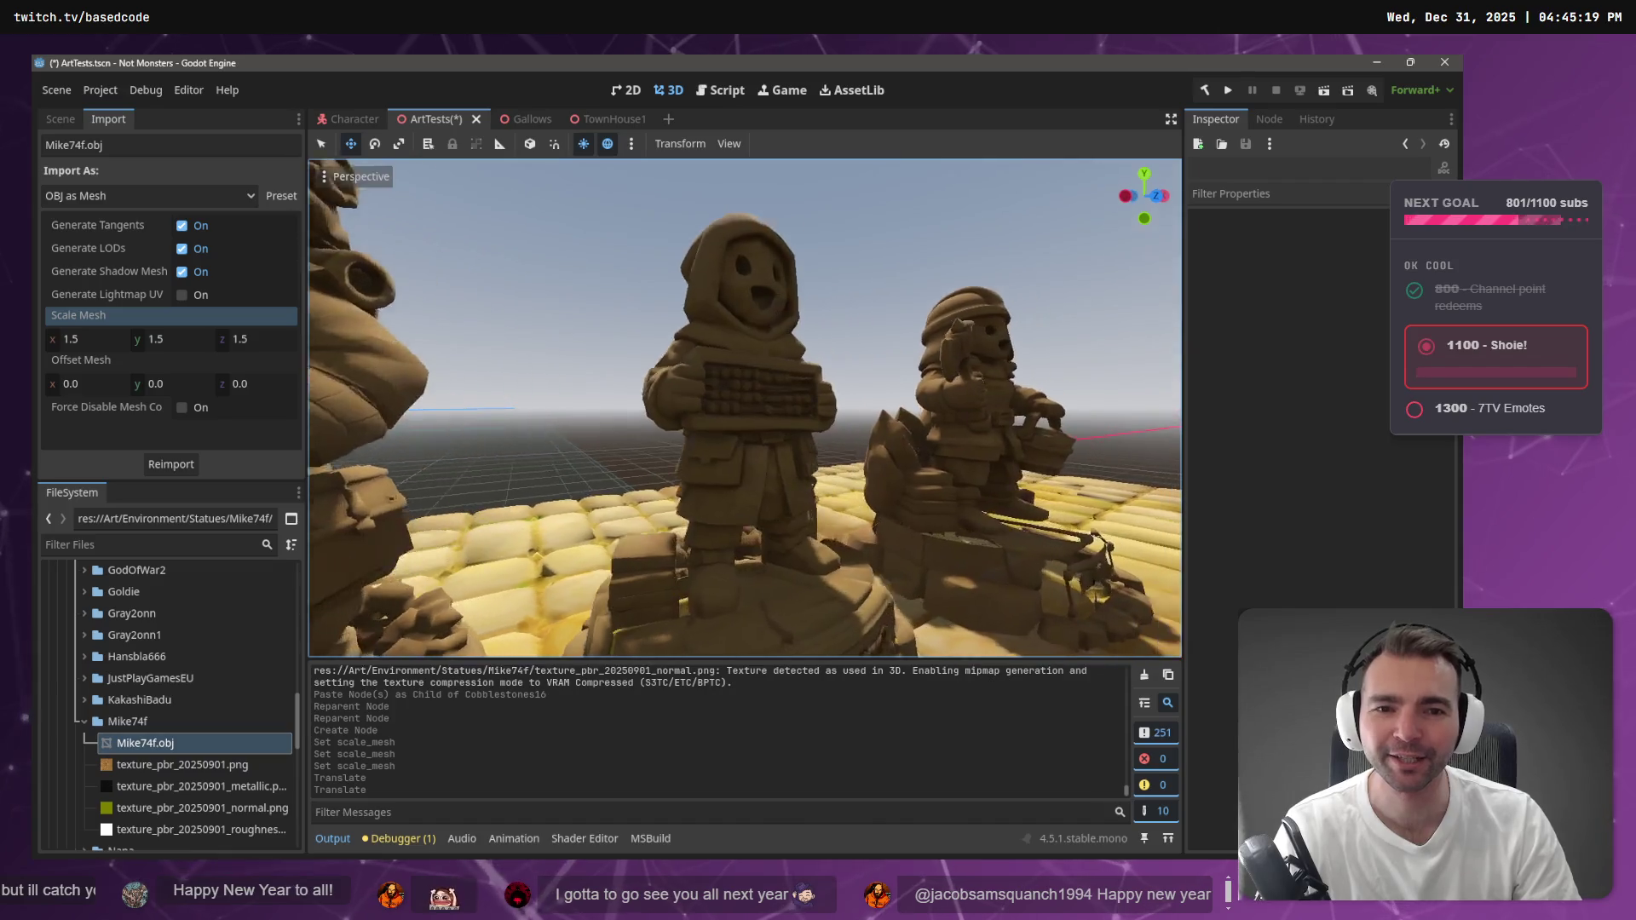
key("a")
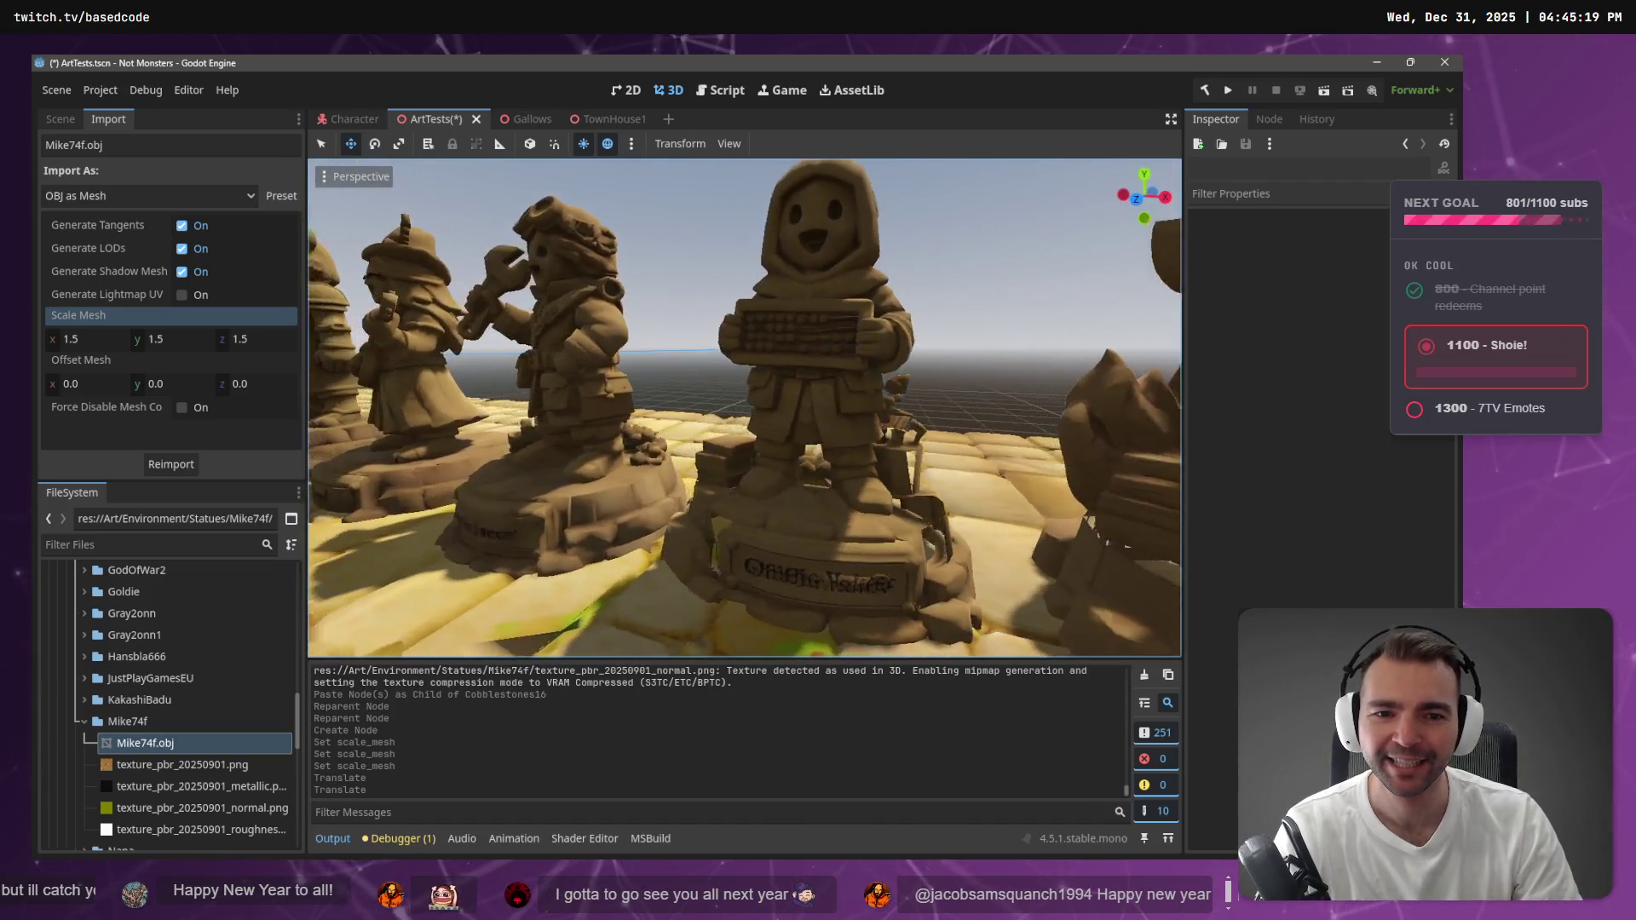
key("s")
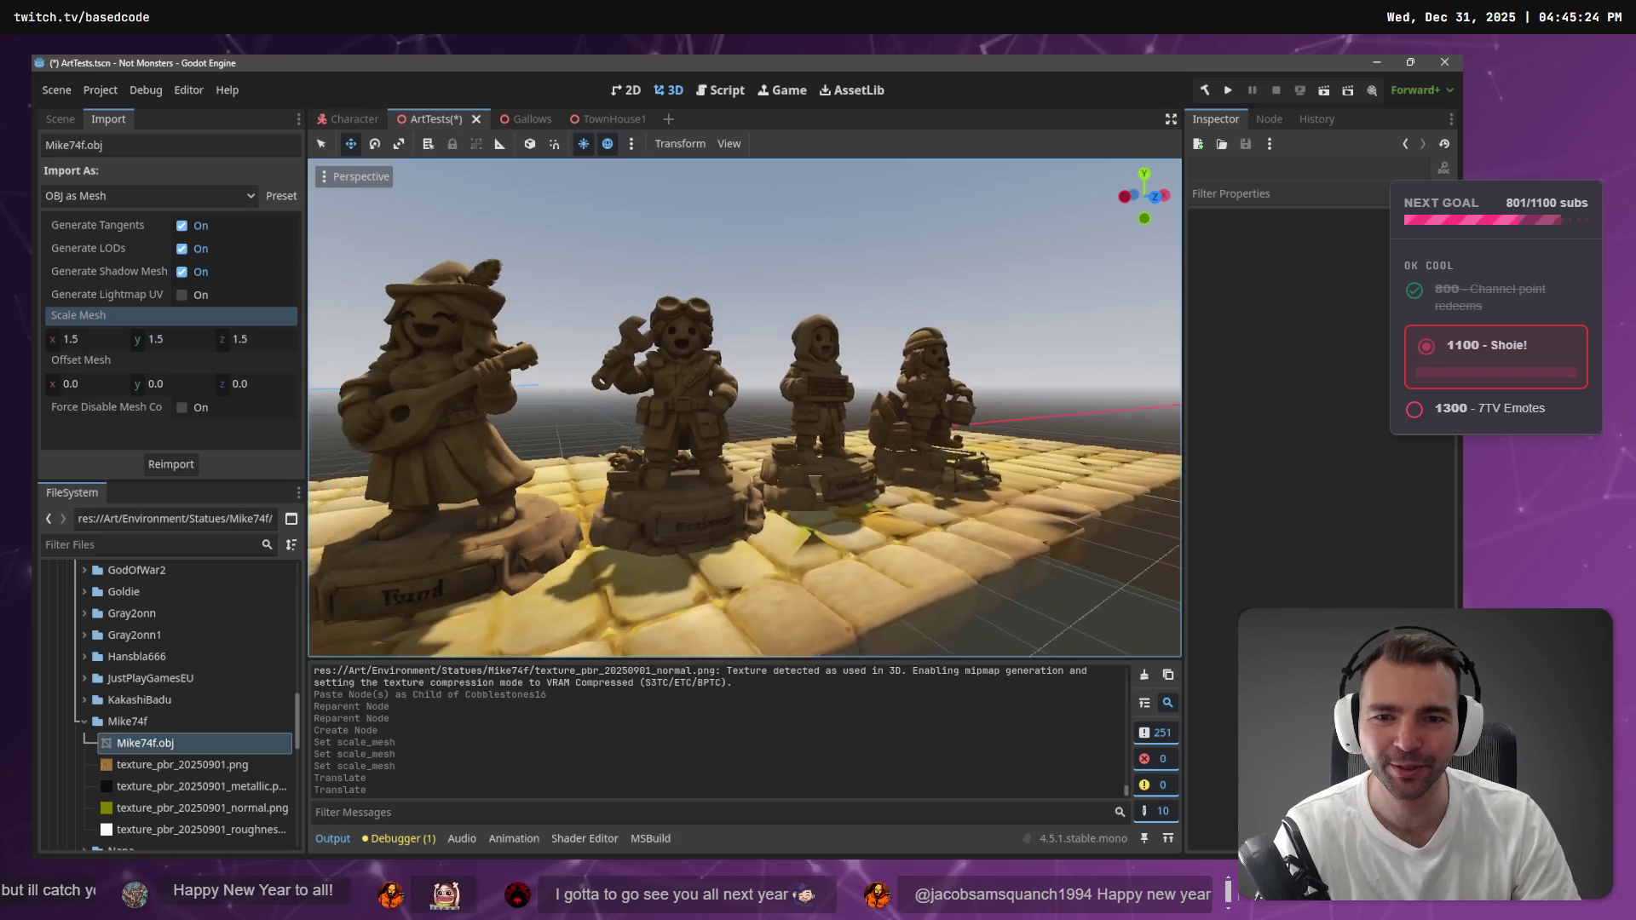
key("a")
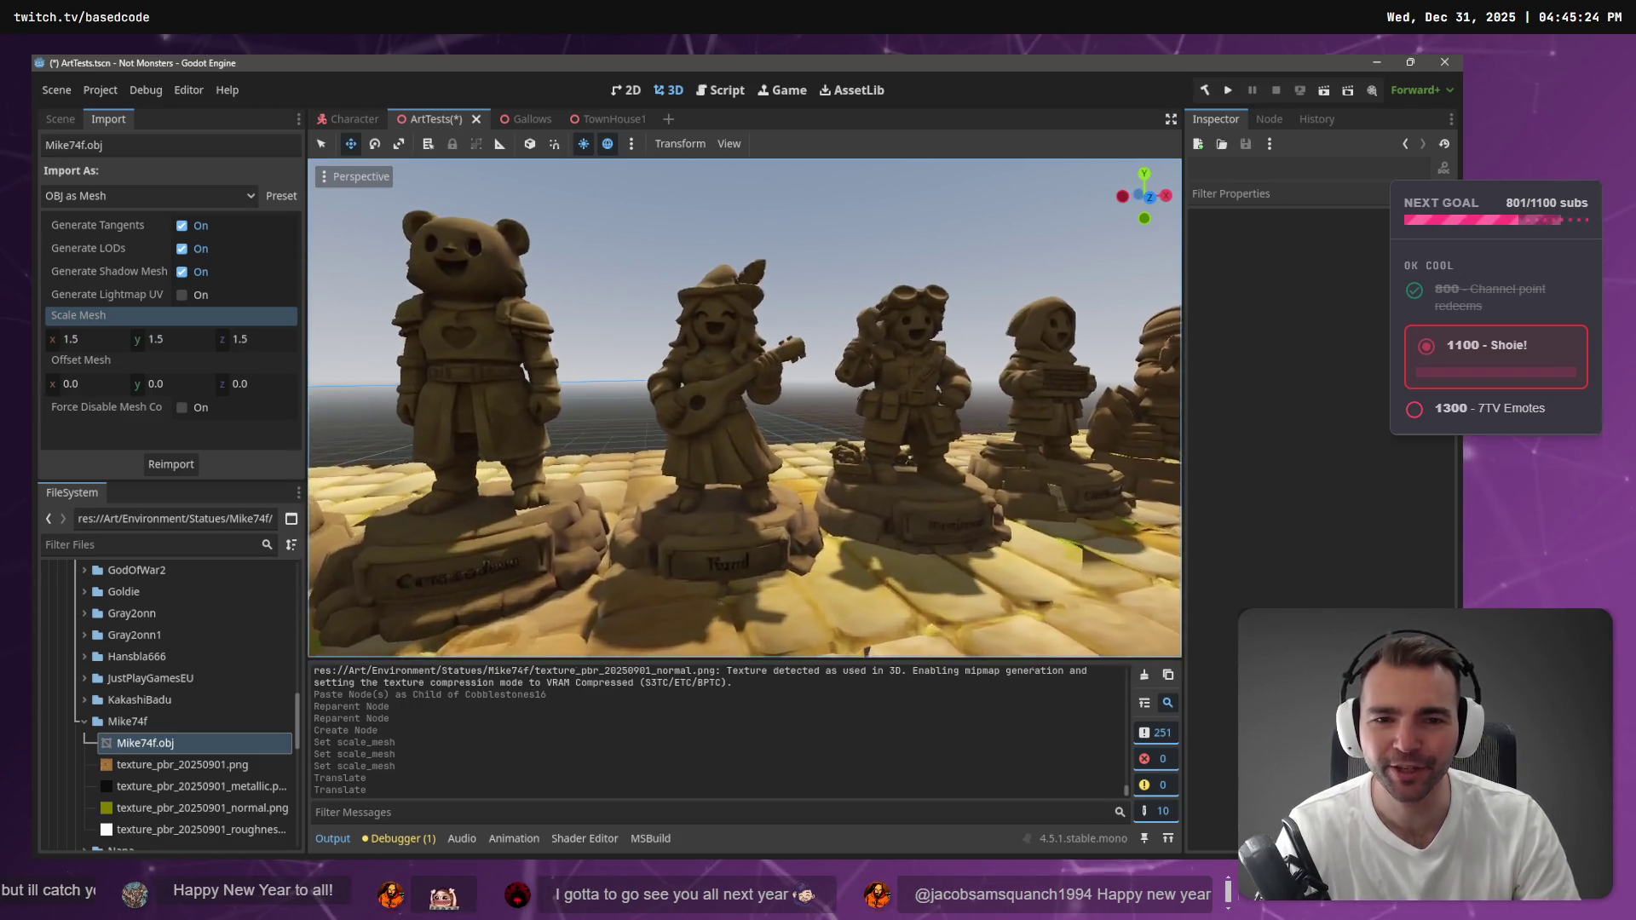
key("d")
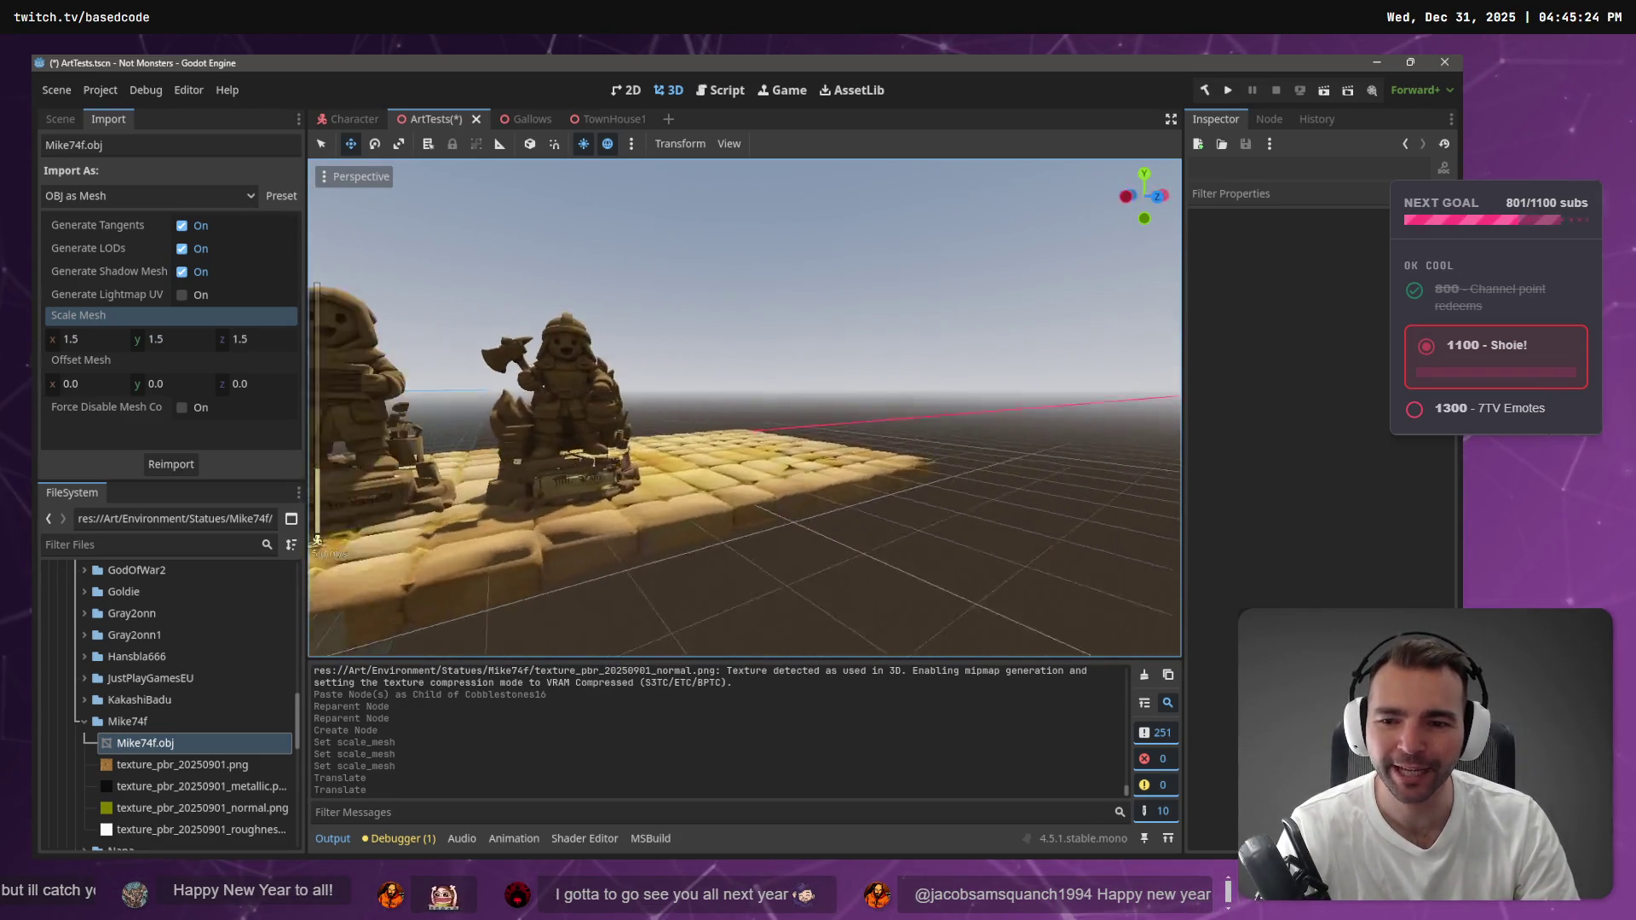
key("w")
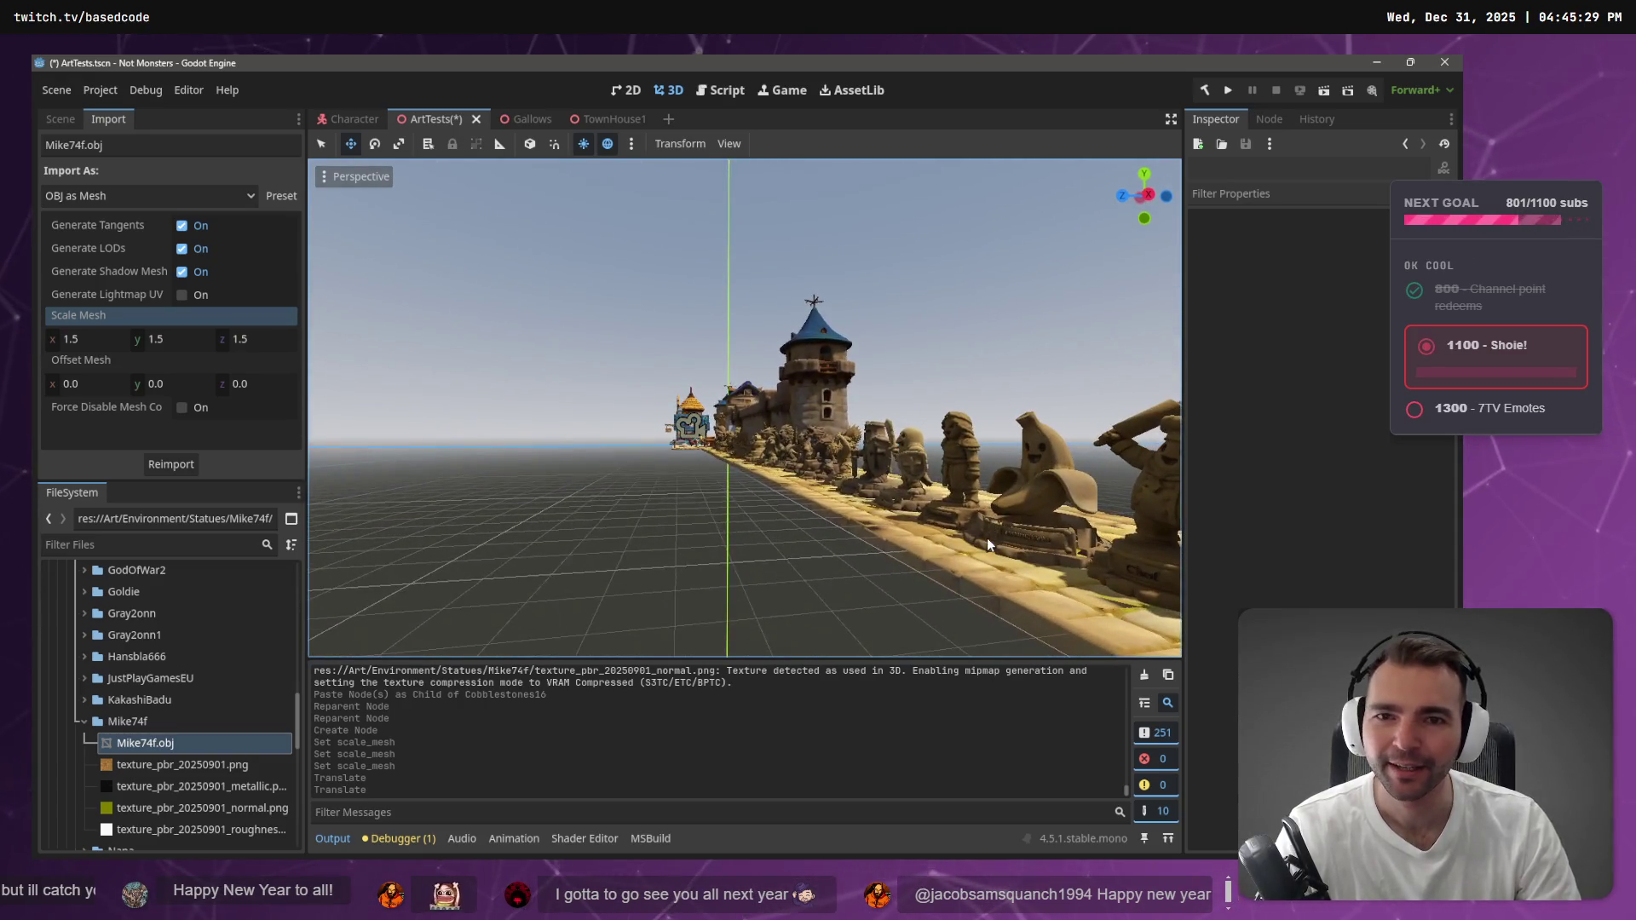
Check the planning board, close the Mike74f folder window, and return to Godot
left_click(1375, 65)
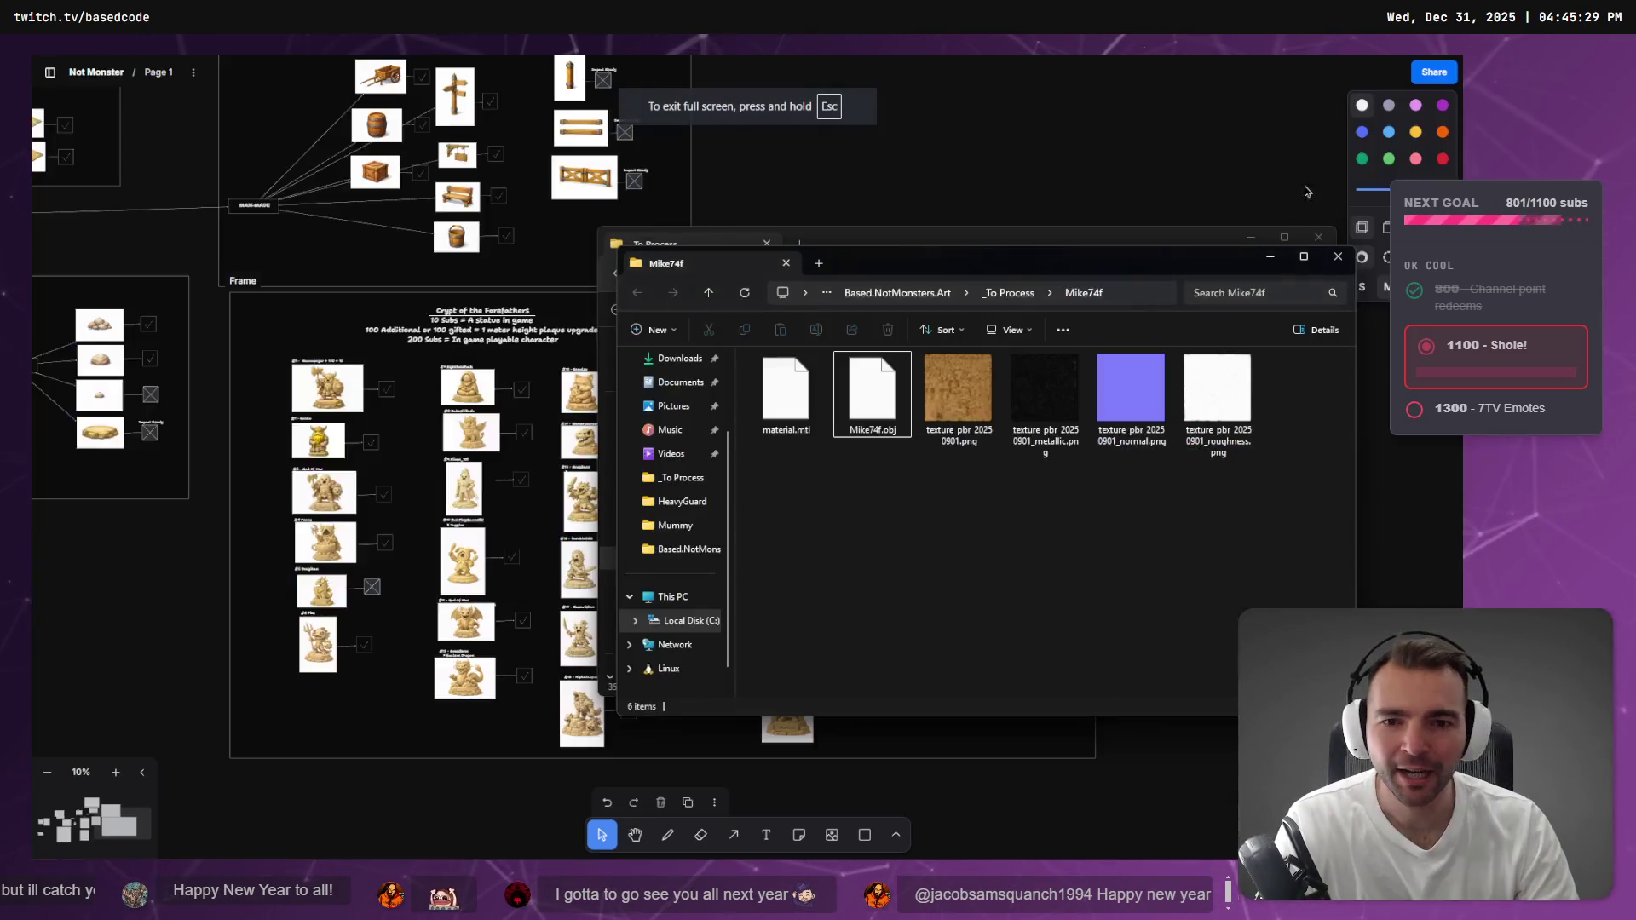
key("ctrl+w")
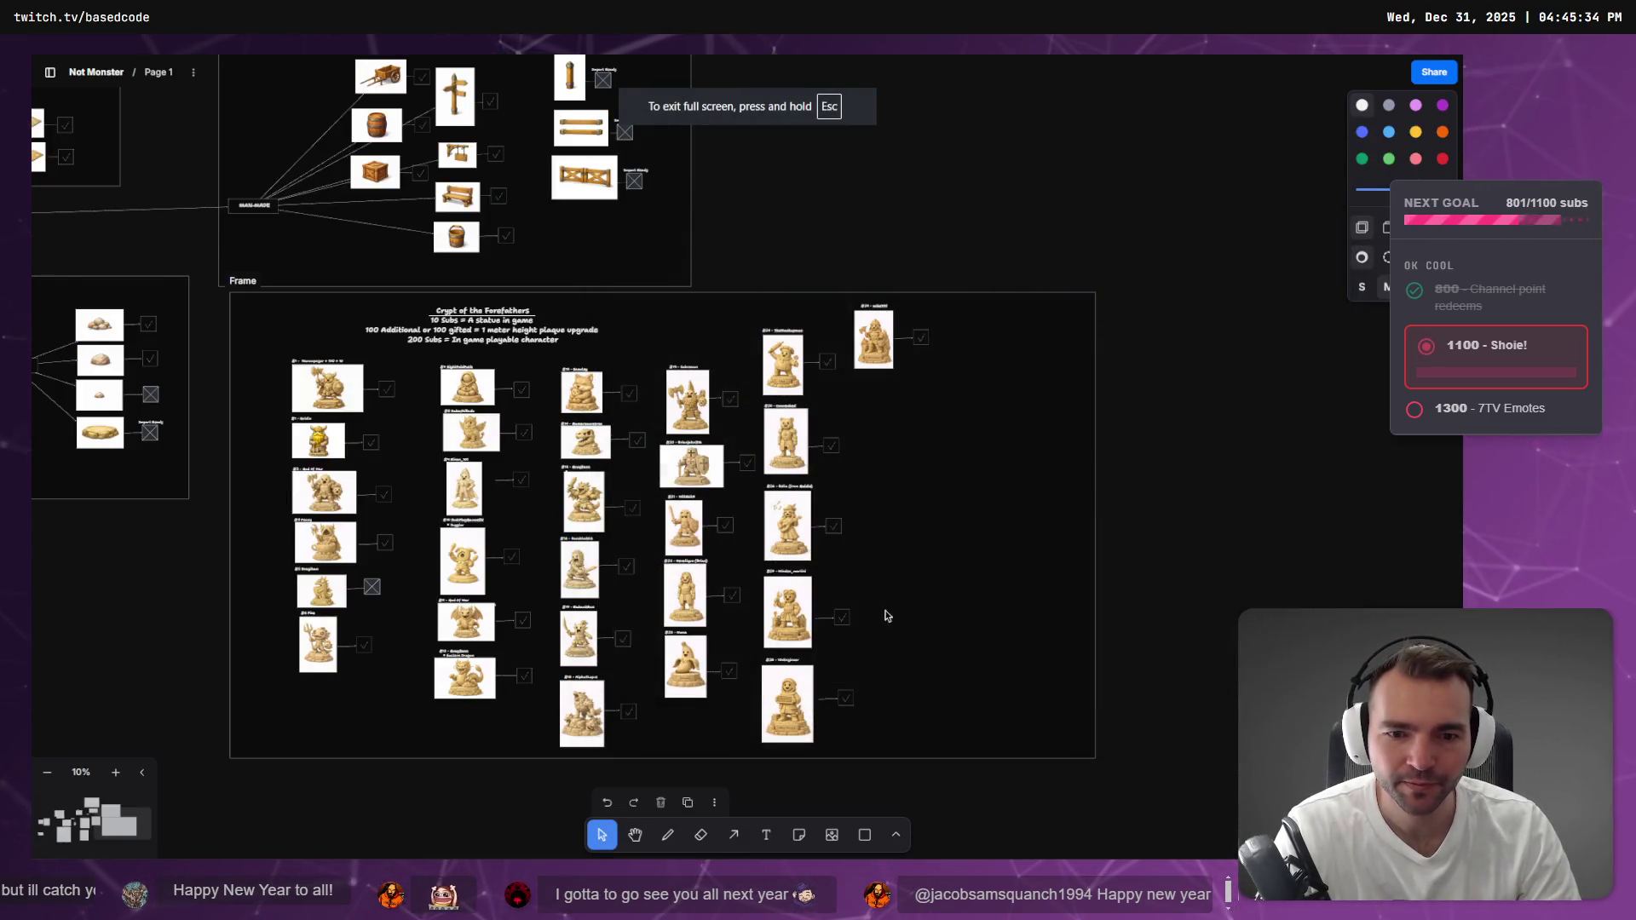
scroll(943, 392, "up", 3)
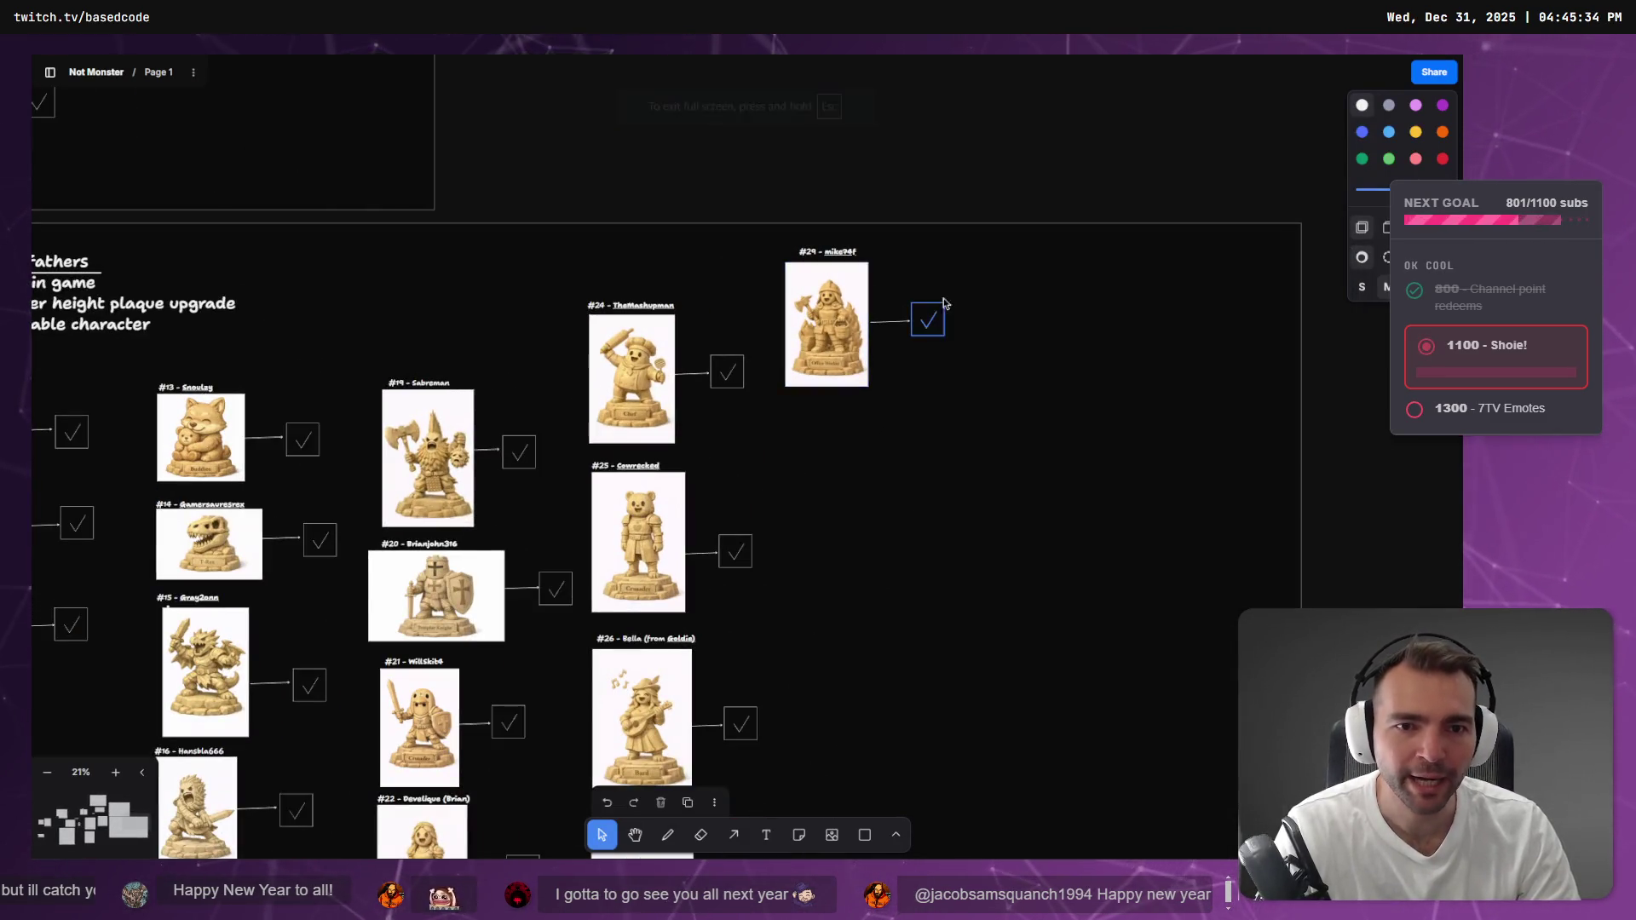
key("alt+Tab")
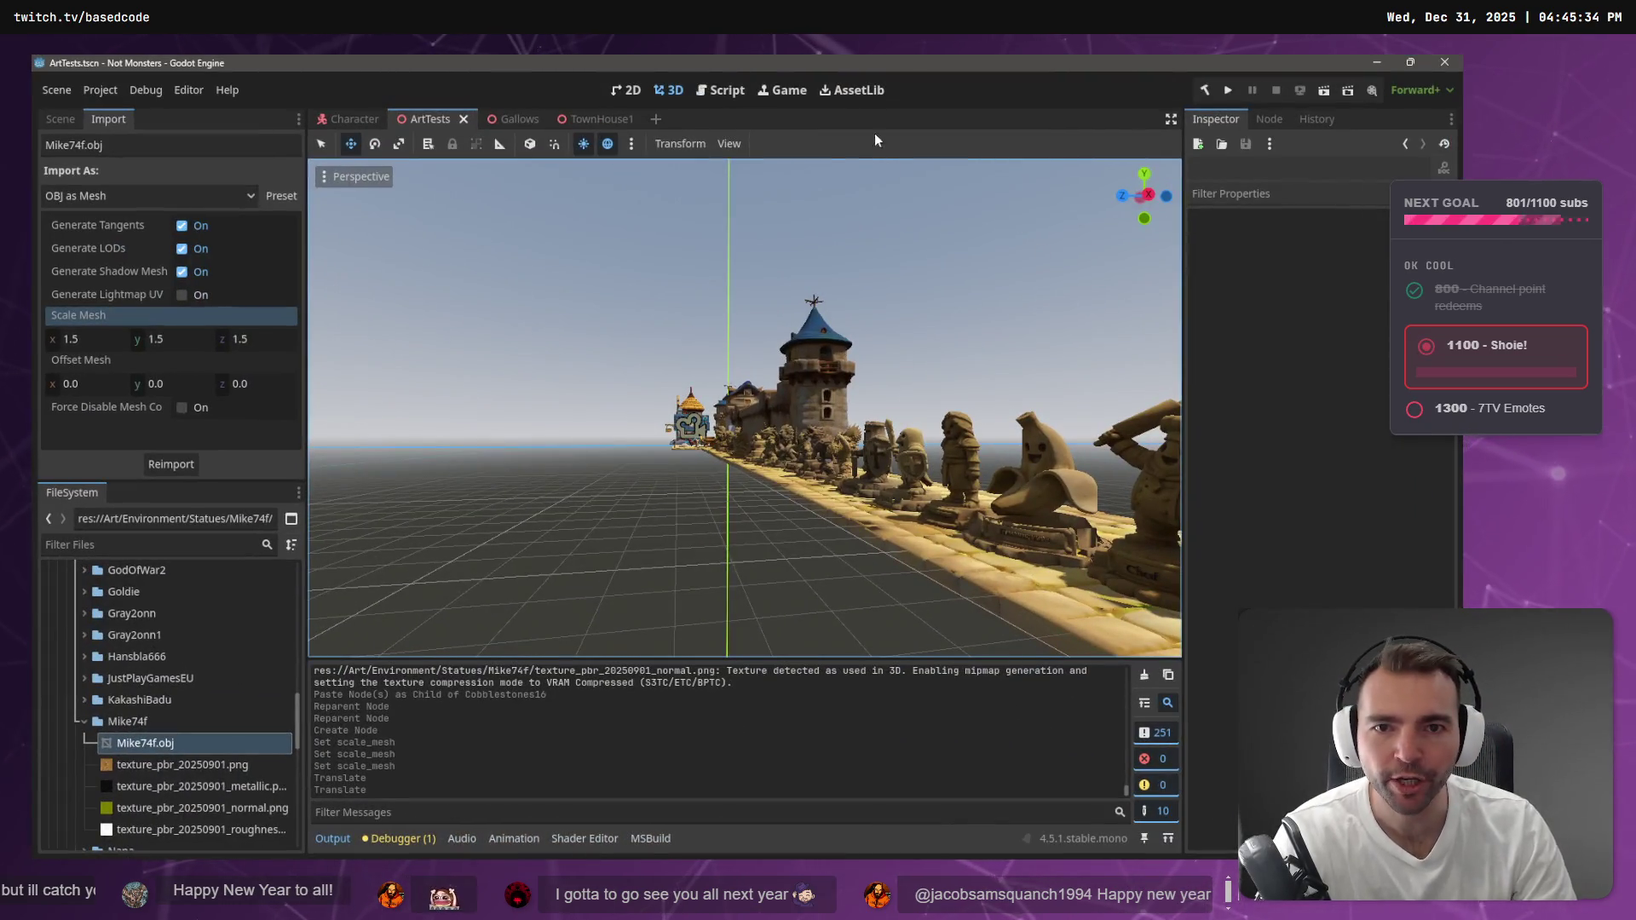
Build and run the game with F5, then switch over to Fork
key("F5")
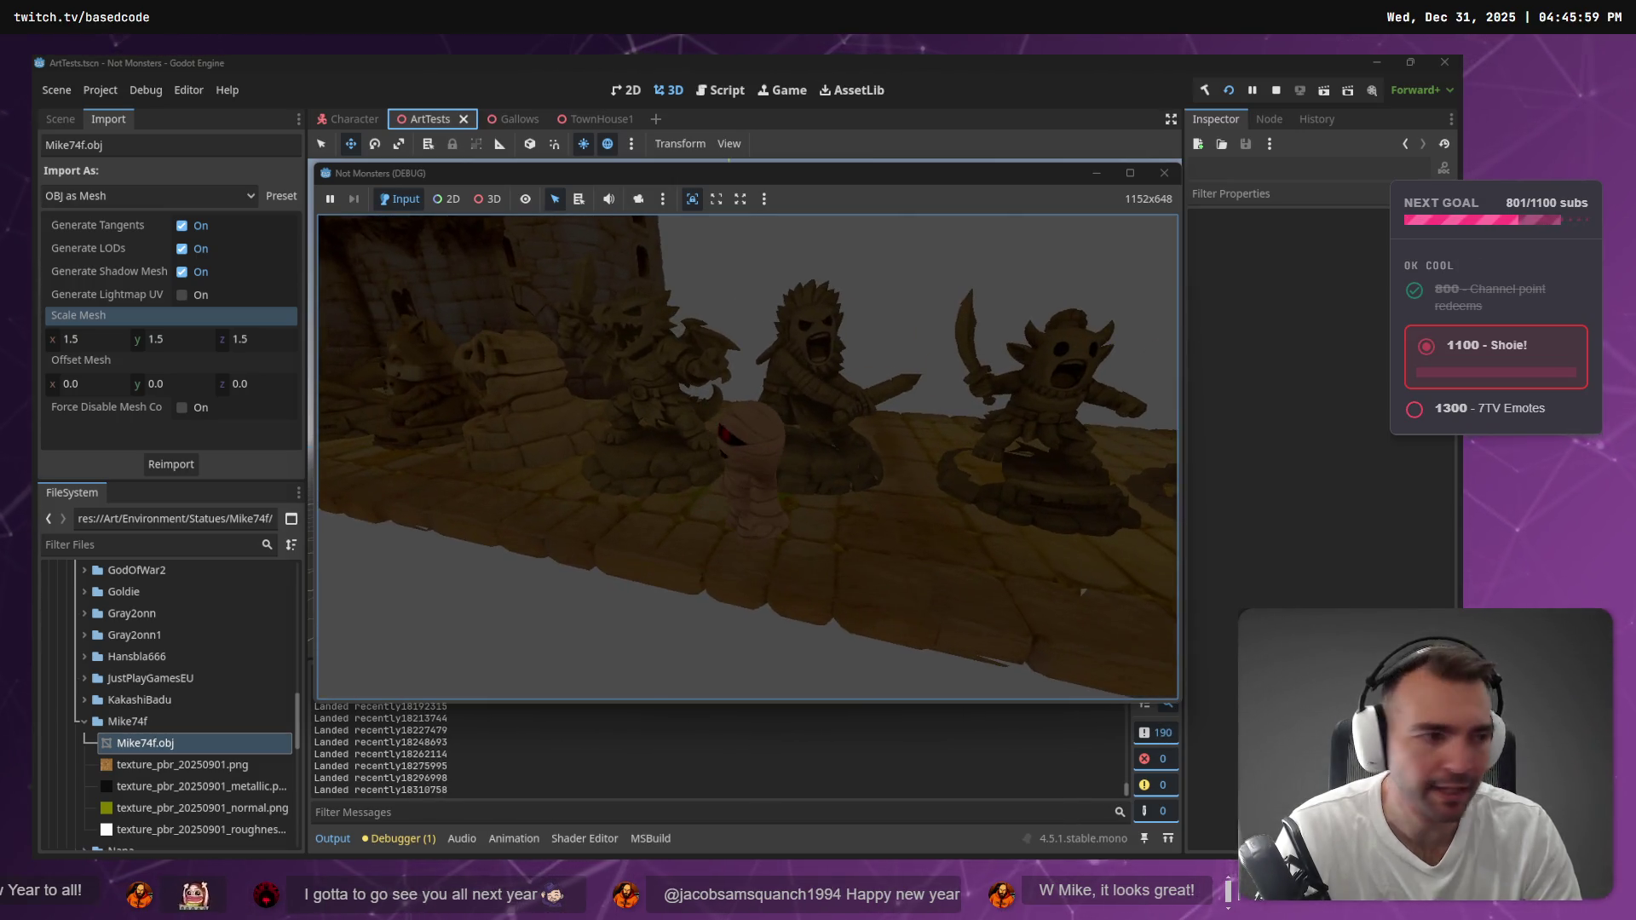
key("alt+Tab")
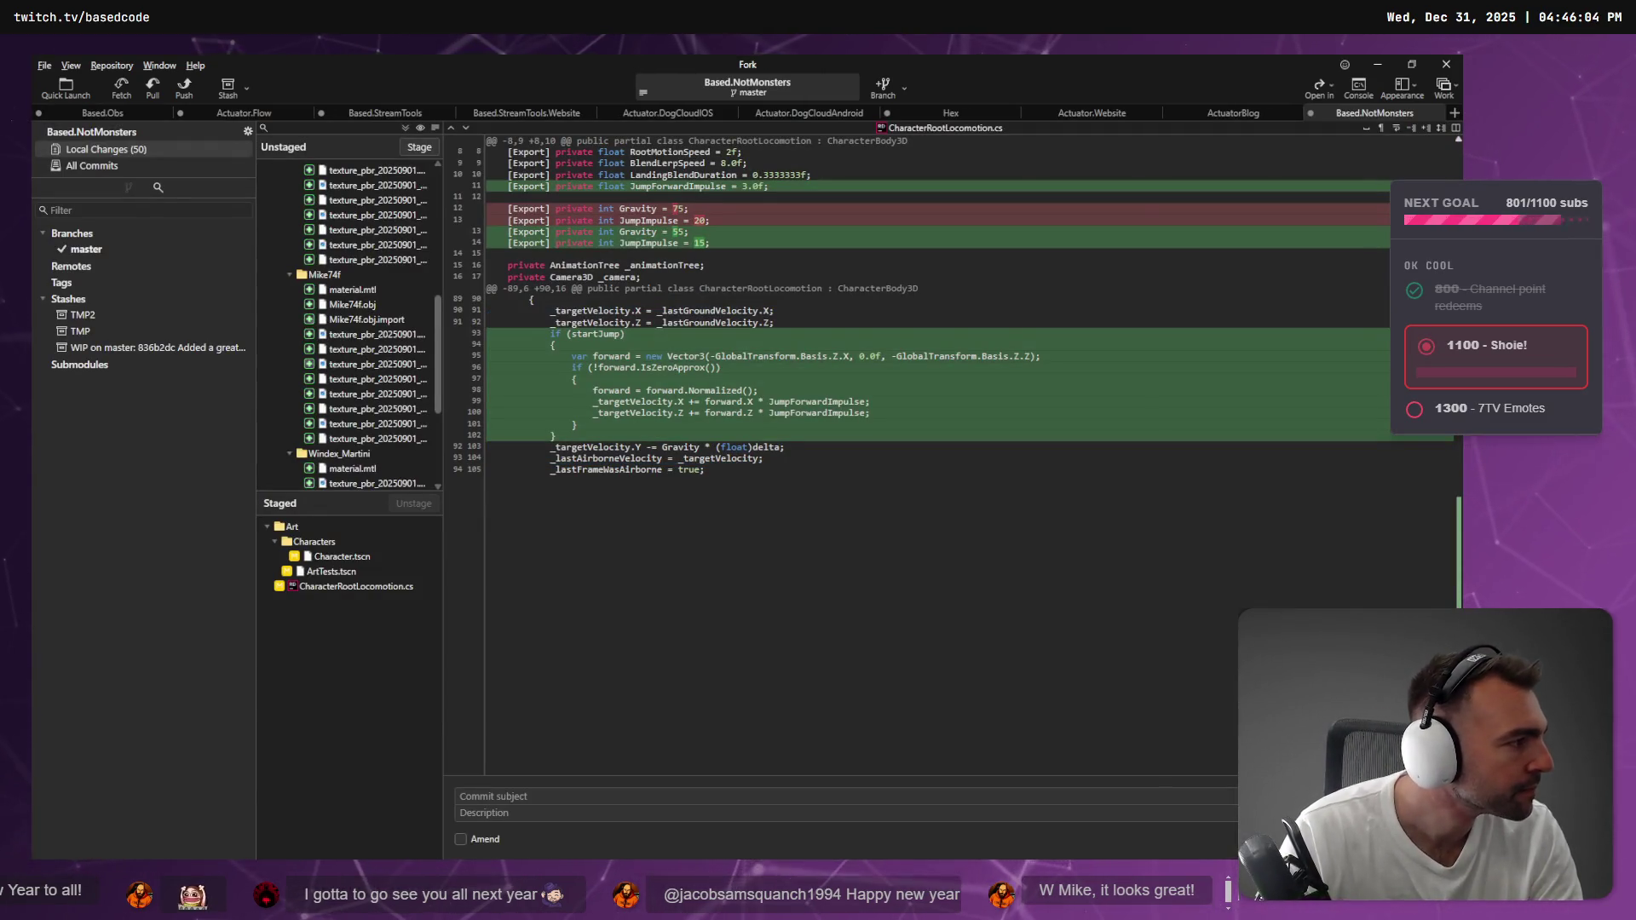
Review the CharacterRootLocomotion.cs diff in the Codex chat and revert the forward jump impulse
key("alt+Tab")
left_click(361, 673)
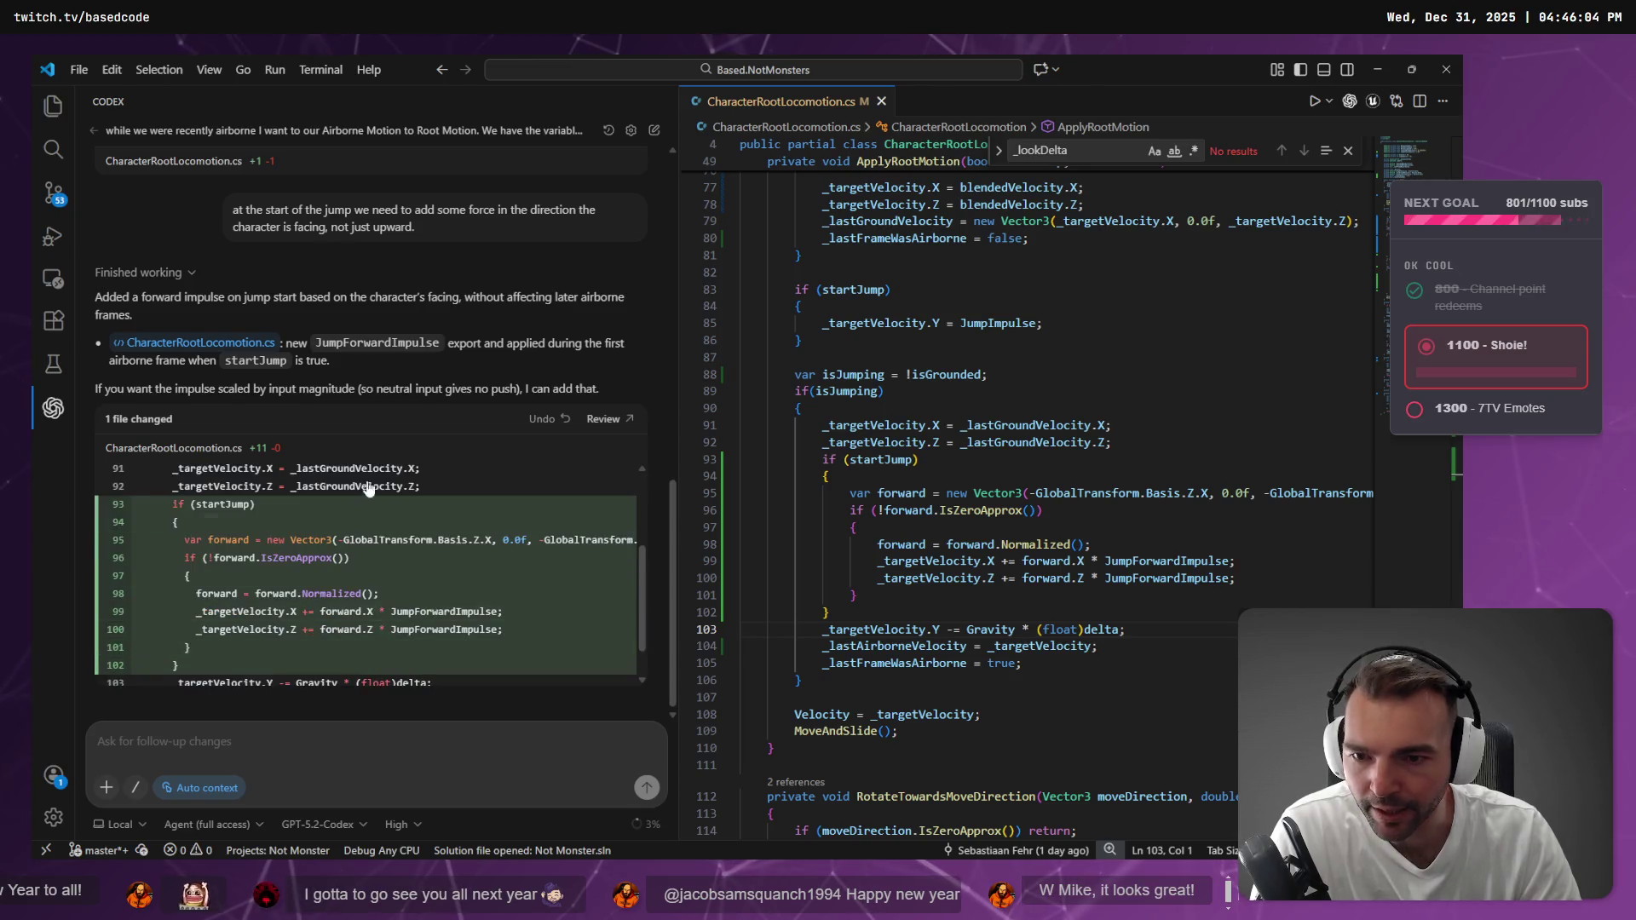
scroll(313, 556, "up", 2)
scroll(359, 544, "down", 3)
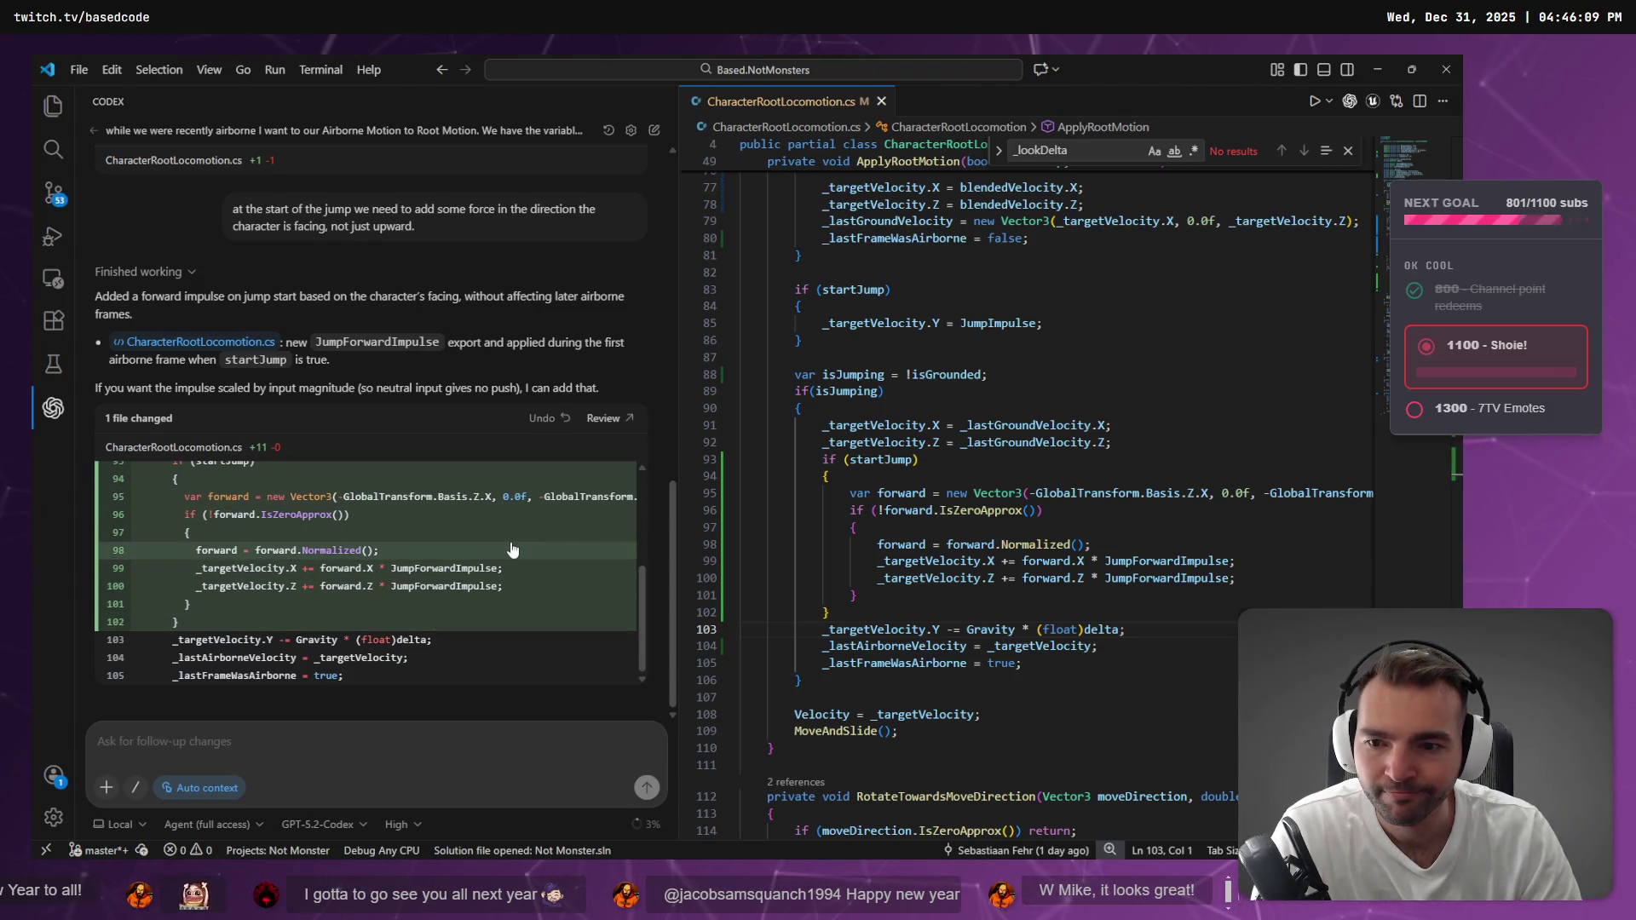
scroll(483, 619, "up", 1)
scroll(494, 617, "down", 1)
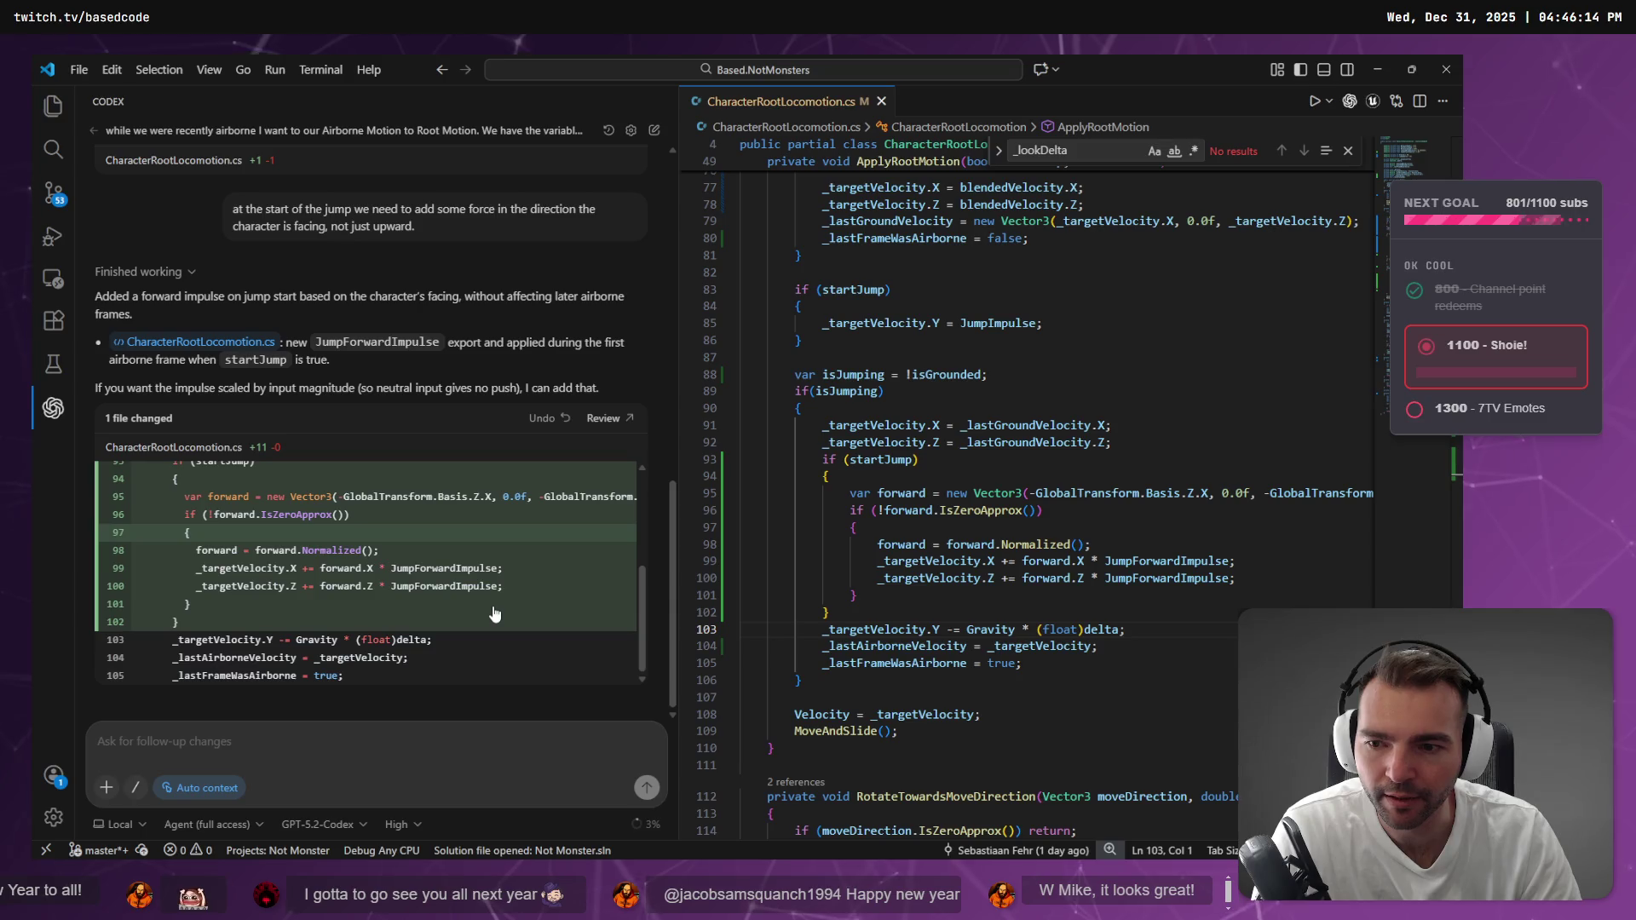
scroll(483, 654, "up", 1)
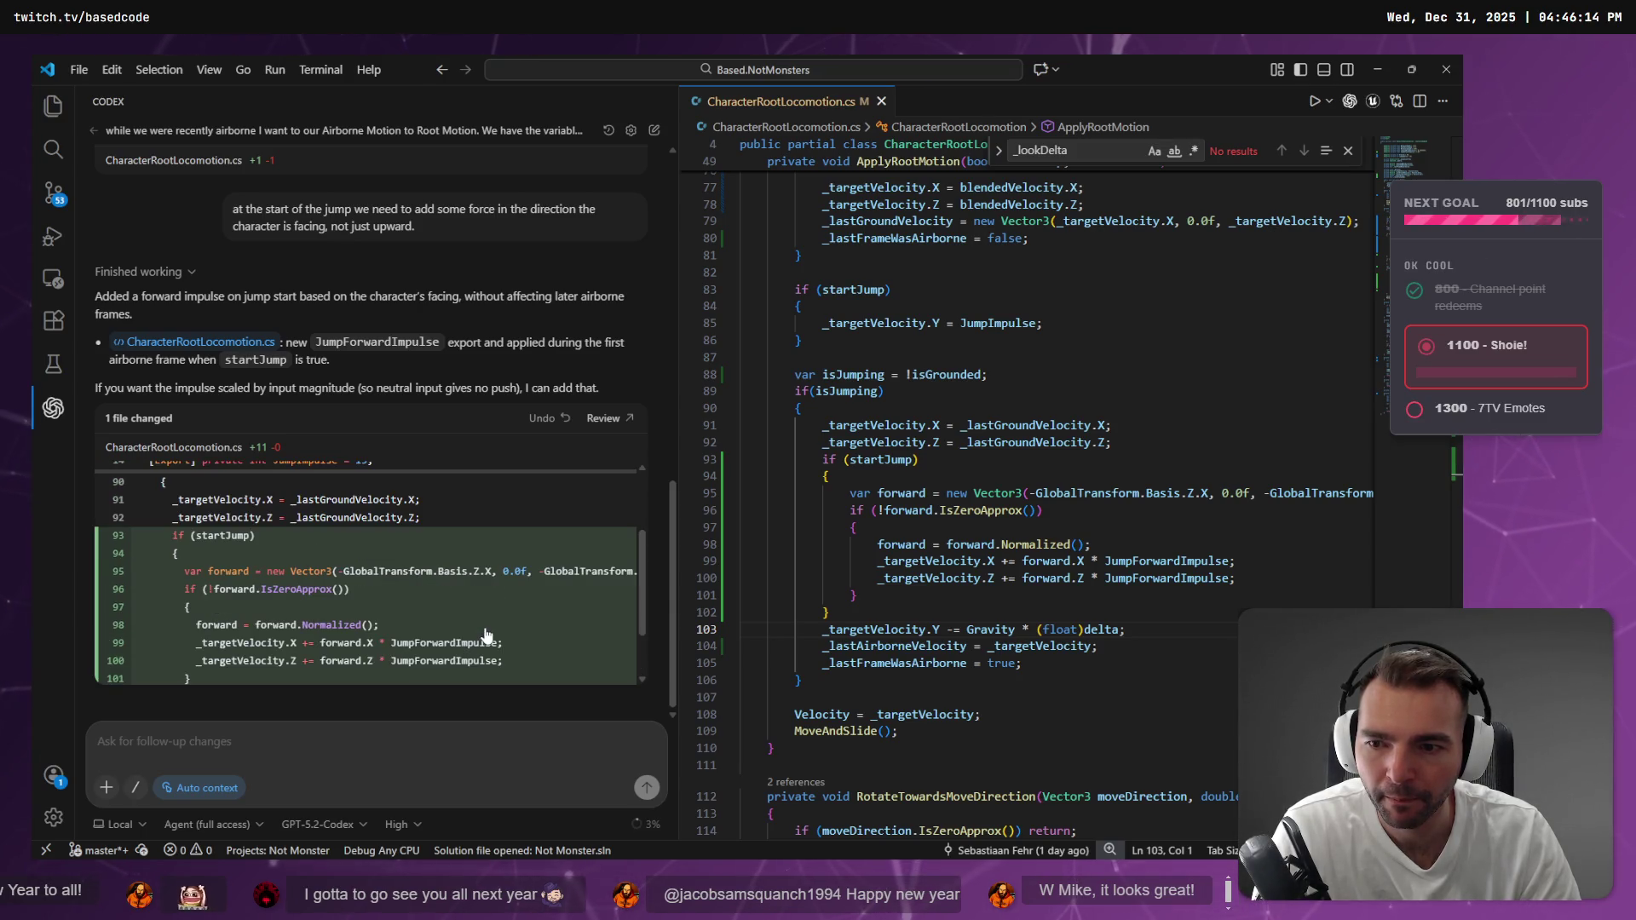
scroll(486, 635, "down", 1)
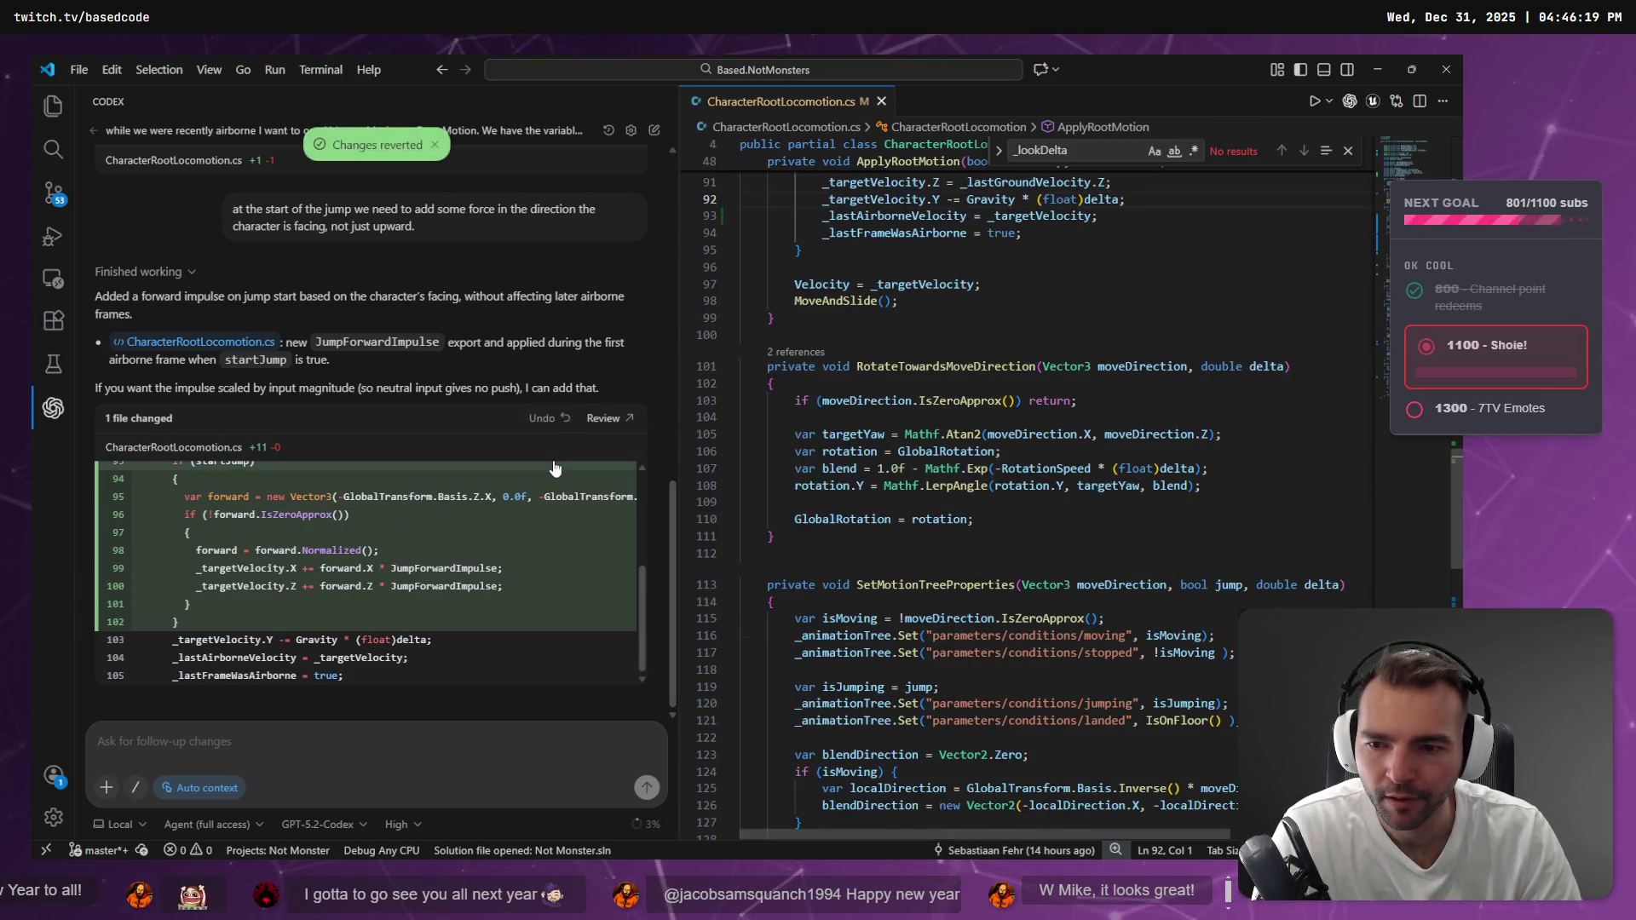
key("alt+Tab")
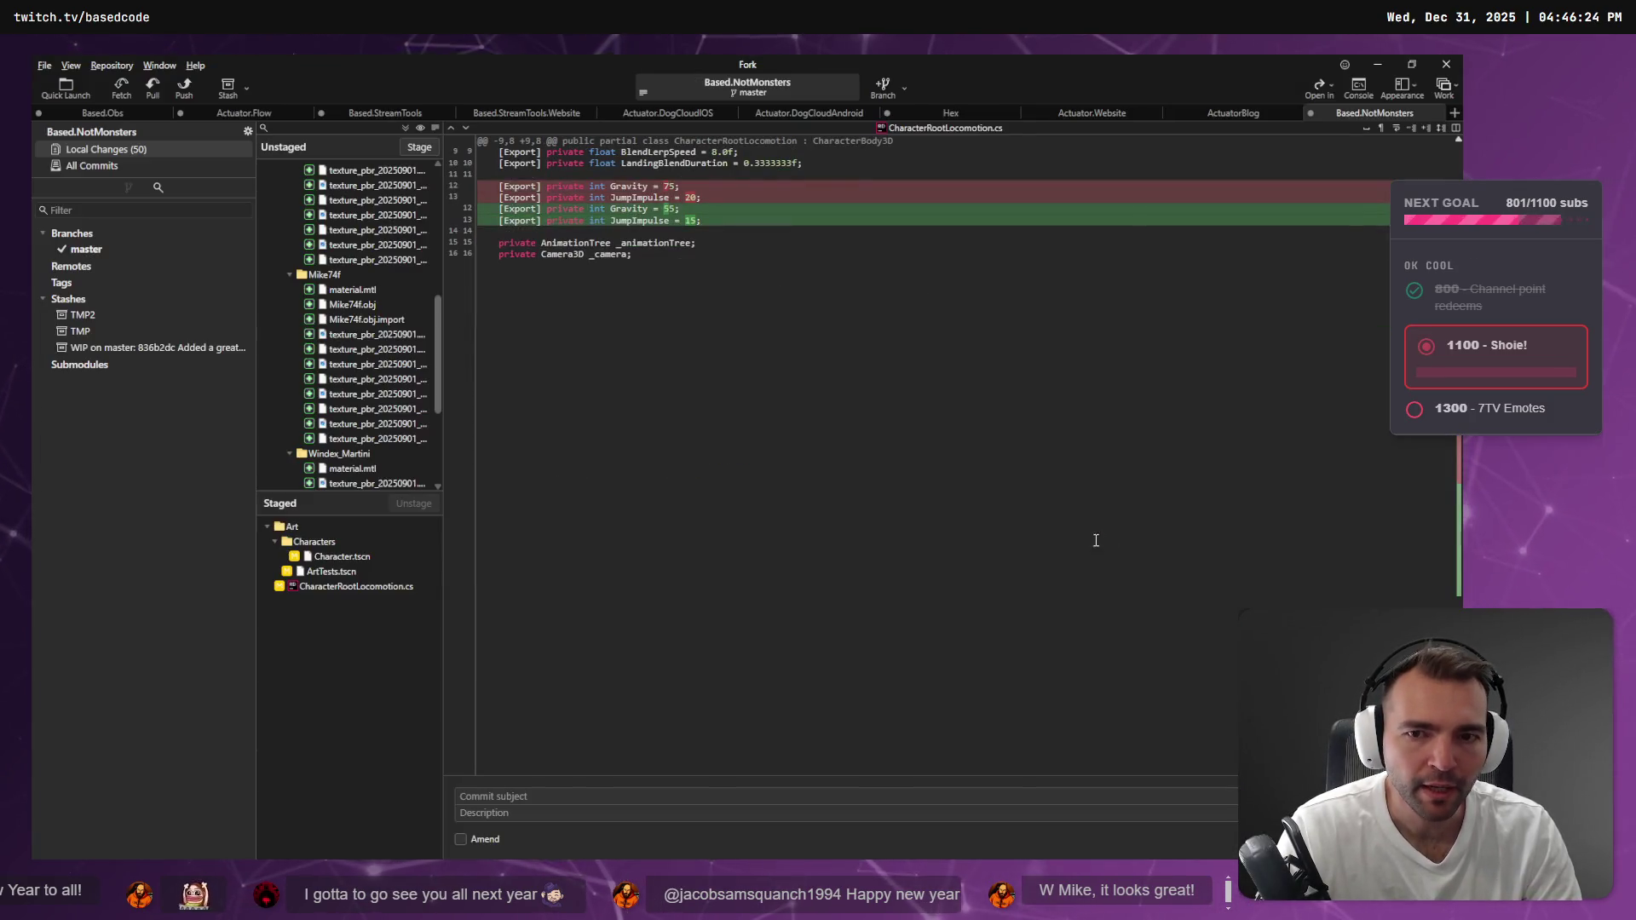
Check the CharacterRootLocomotion.cs diff in Fork, then open a new browser window and type 'twit'
scroll(361, 451, "down", 5)
left_click(361, 454)
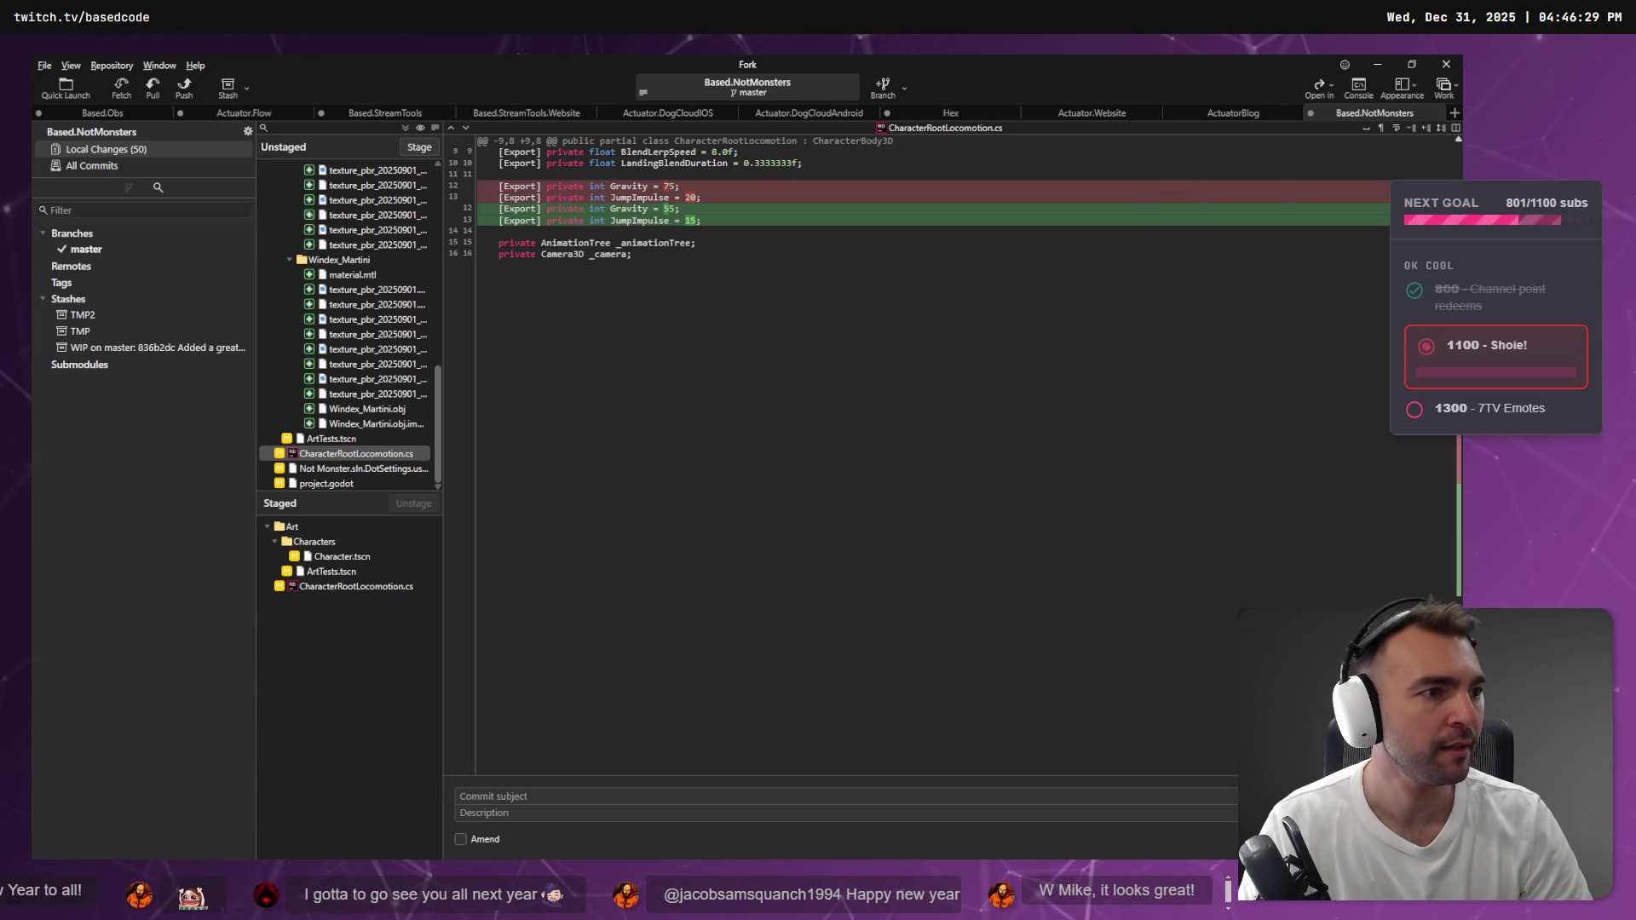
key("super+1")
type("twitch.tv")
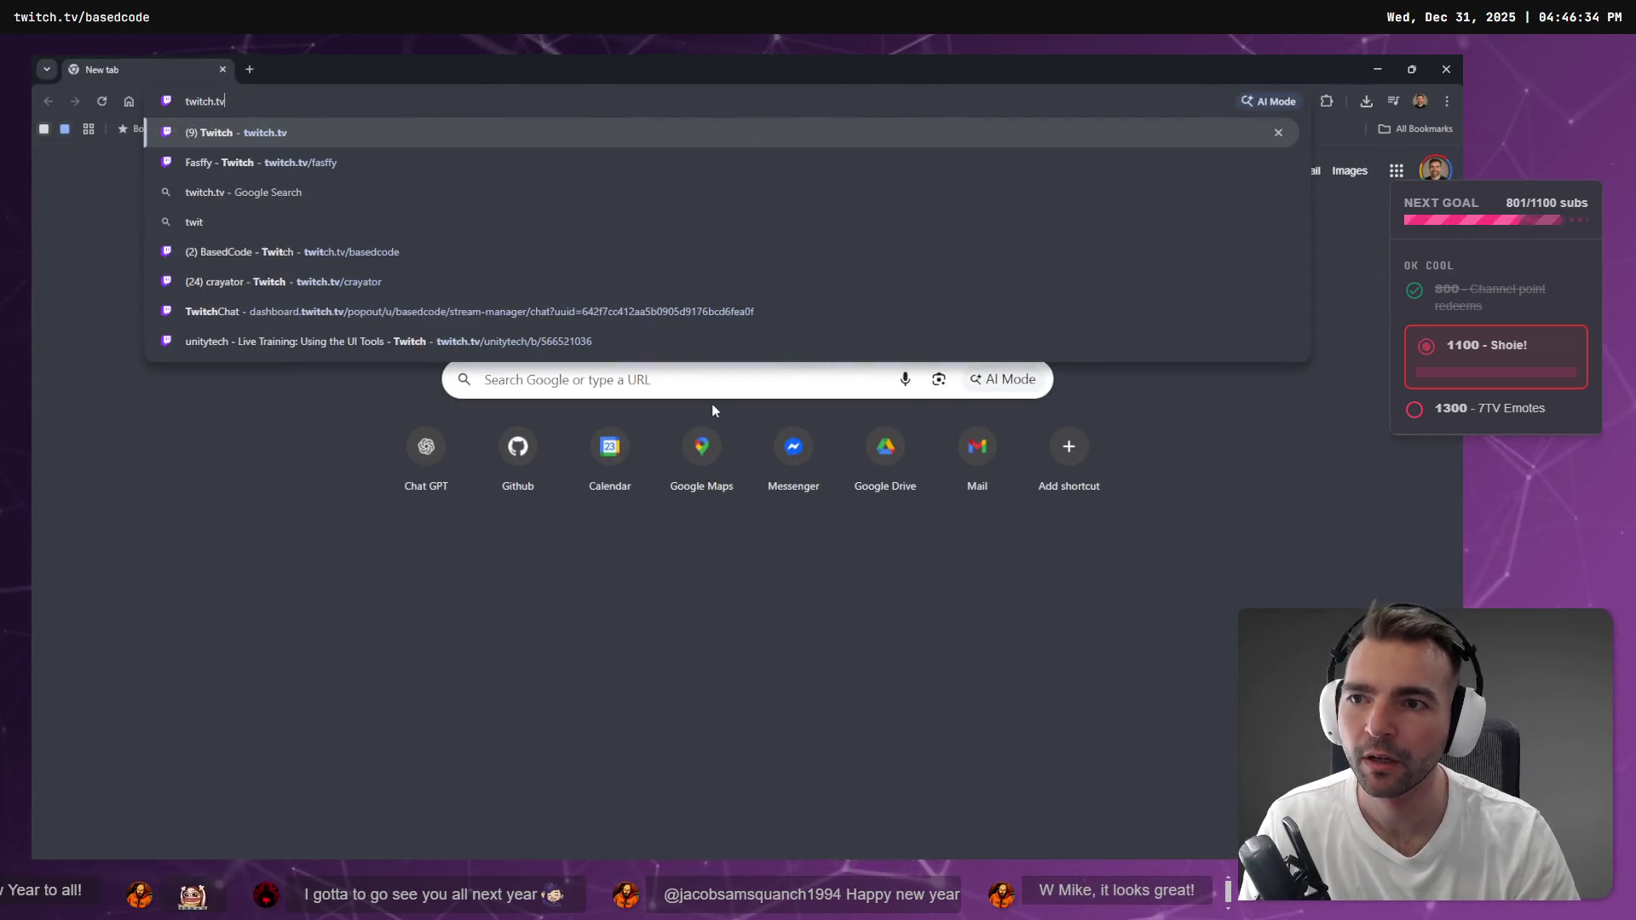
Load twitch.tv and open a live channel from the Followed Channels sidebar
key("Return")
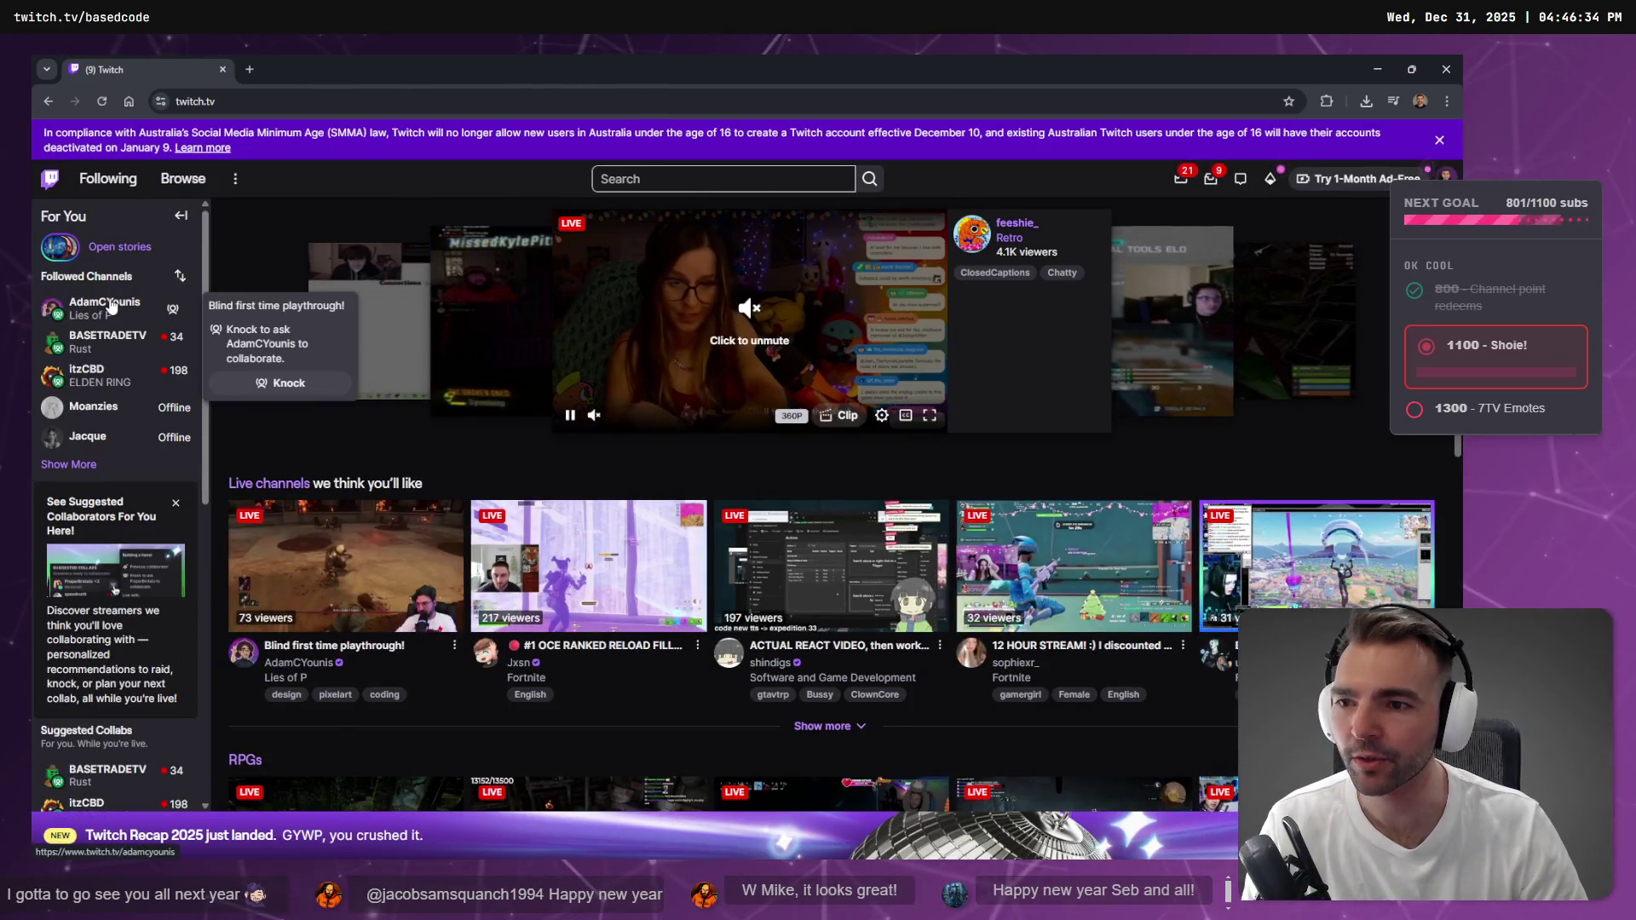
left_click(113, 308)
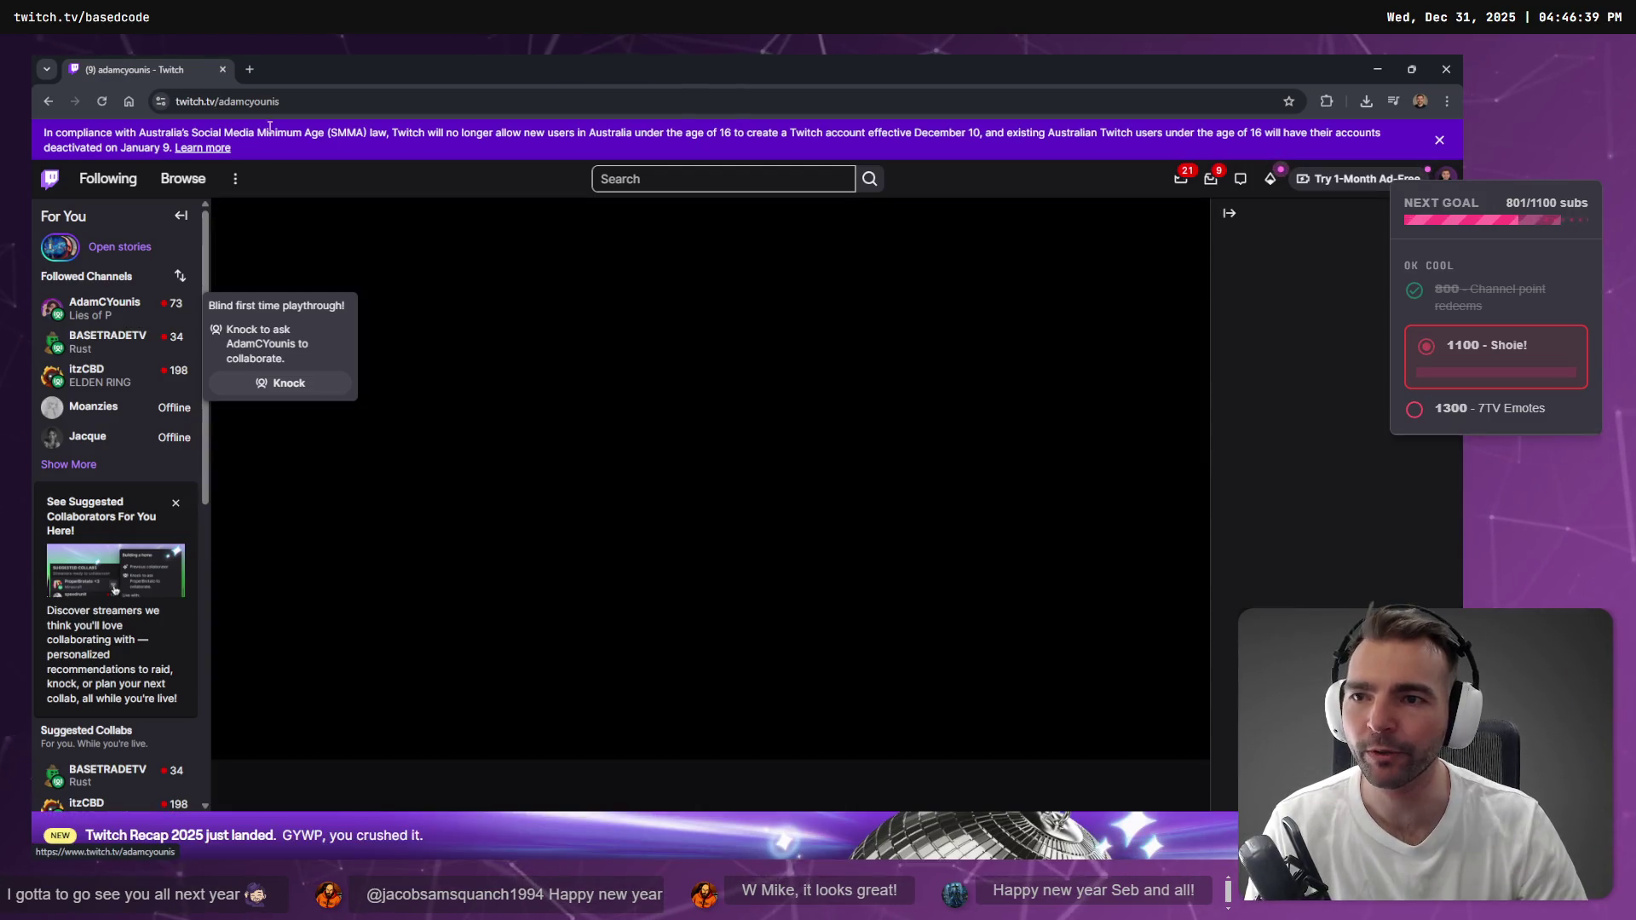